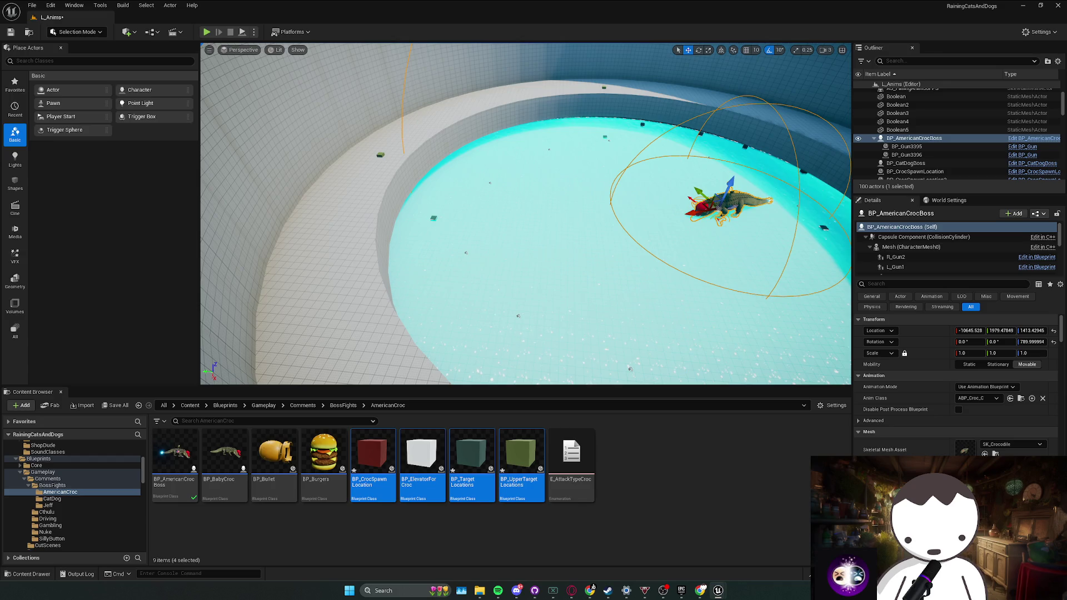
Frame the croc boss, run a quick Play-In-Editor test of the arena, stop it, and reframe the boss.
key("f")
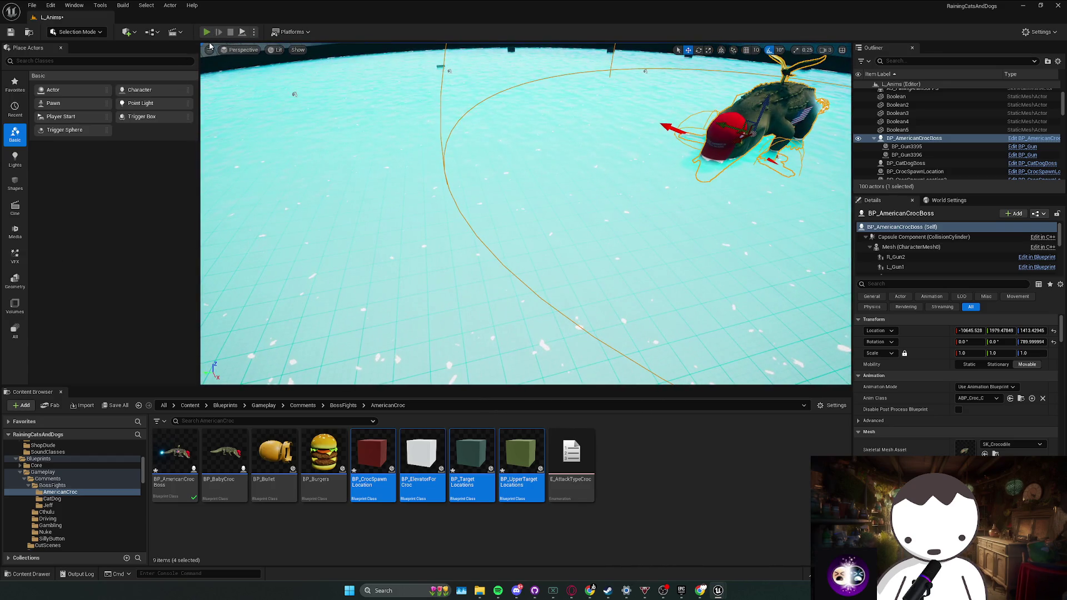
key("alt+p")
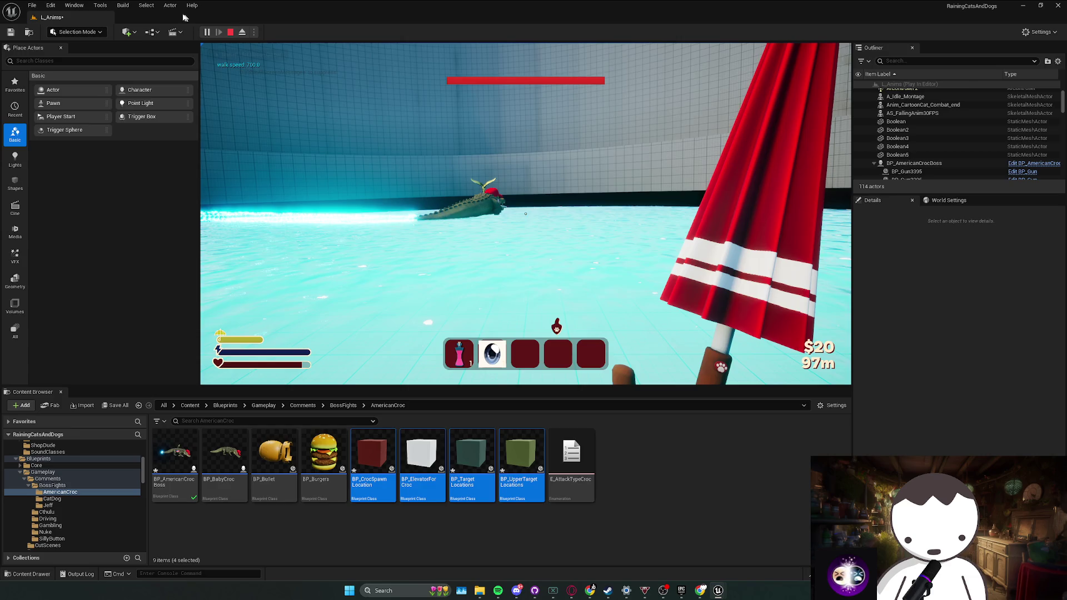
key("Escape")
key("f")
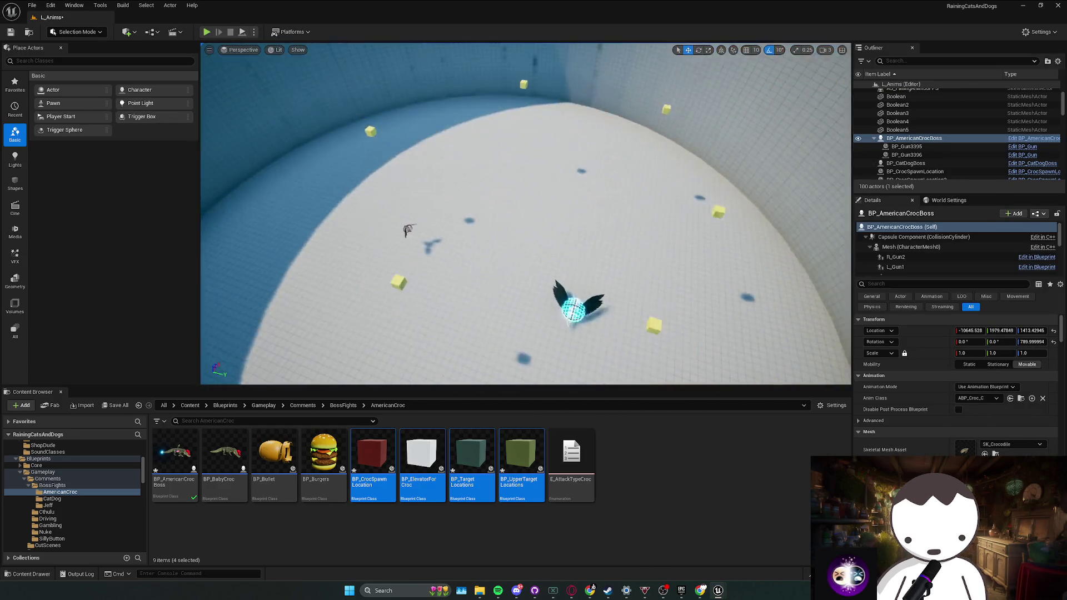
Open BP_AmericanCrocBoss briefly, then close it and the 4 Actor Objects property window.
key("ctrl+e")
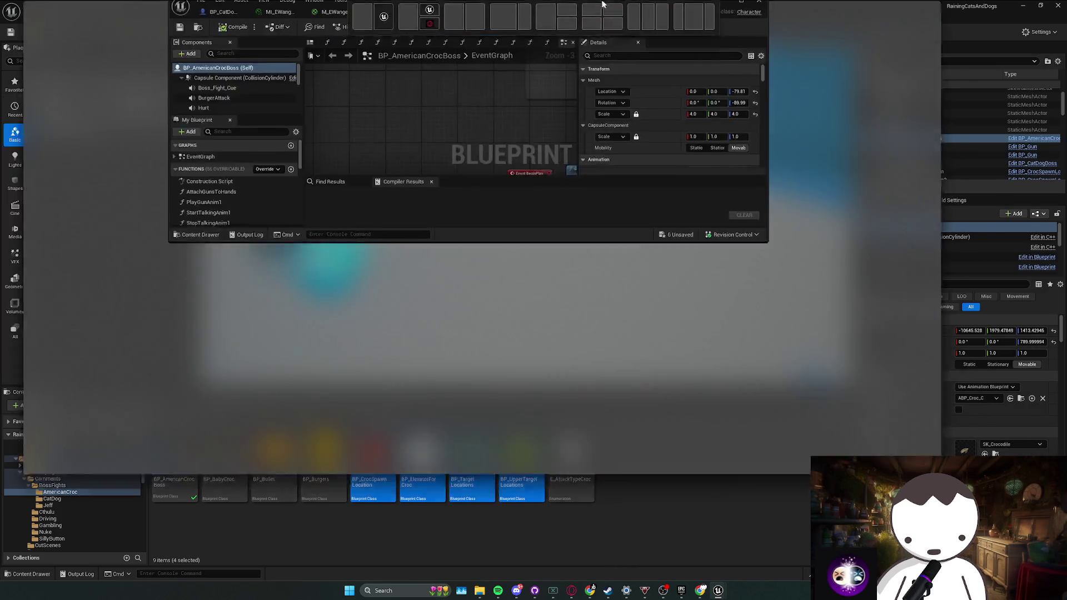
left_click_drag(554, 137, 574, 134)
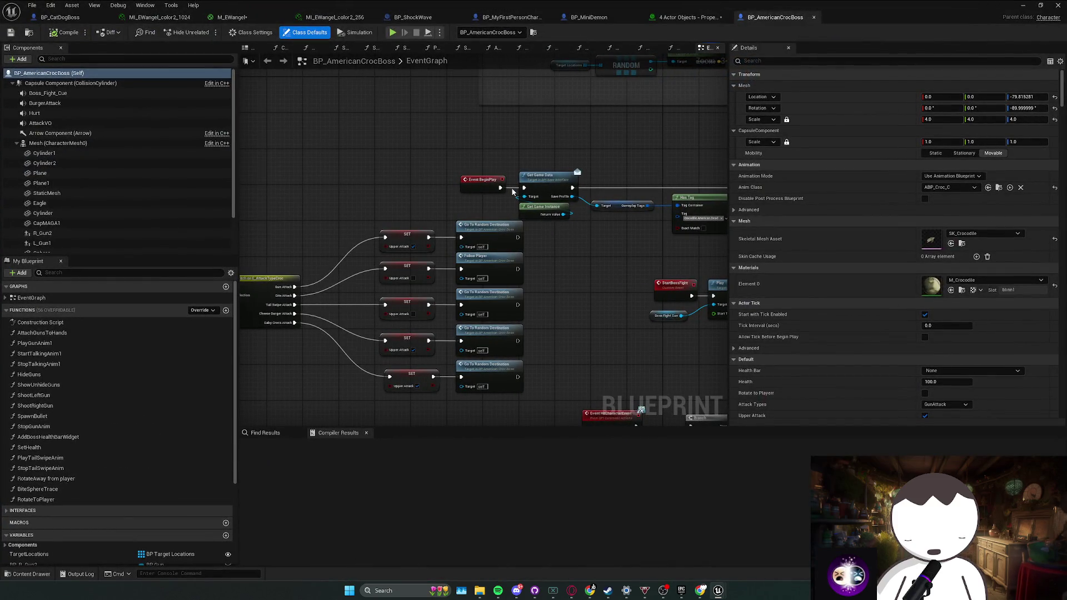
left_click(814, 17)
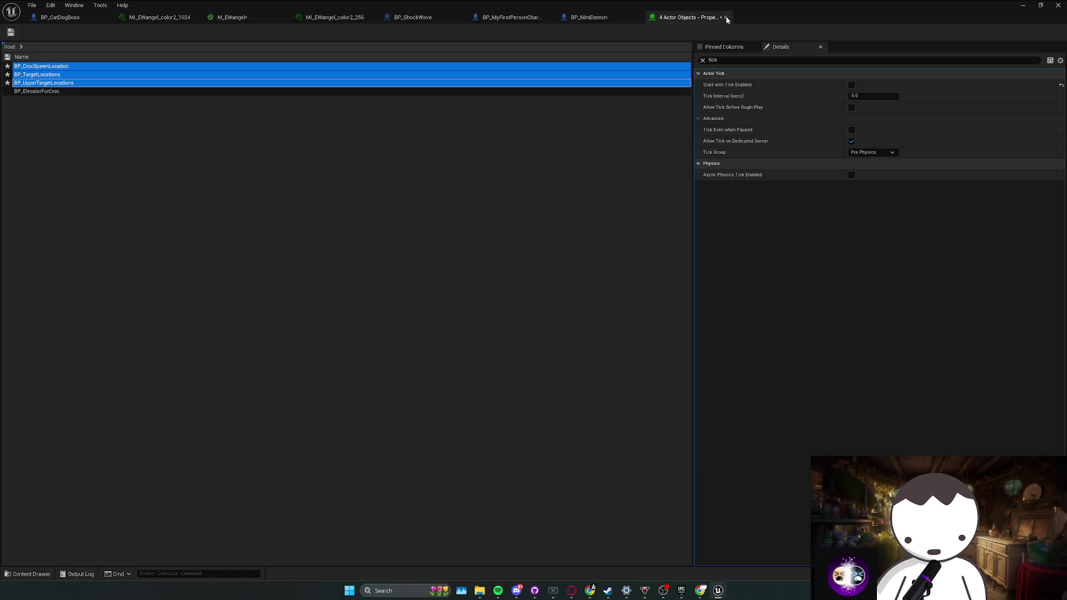
left_click(726, 18)
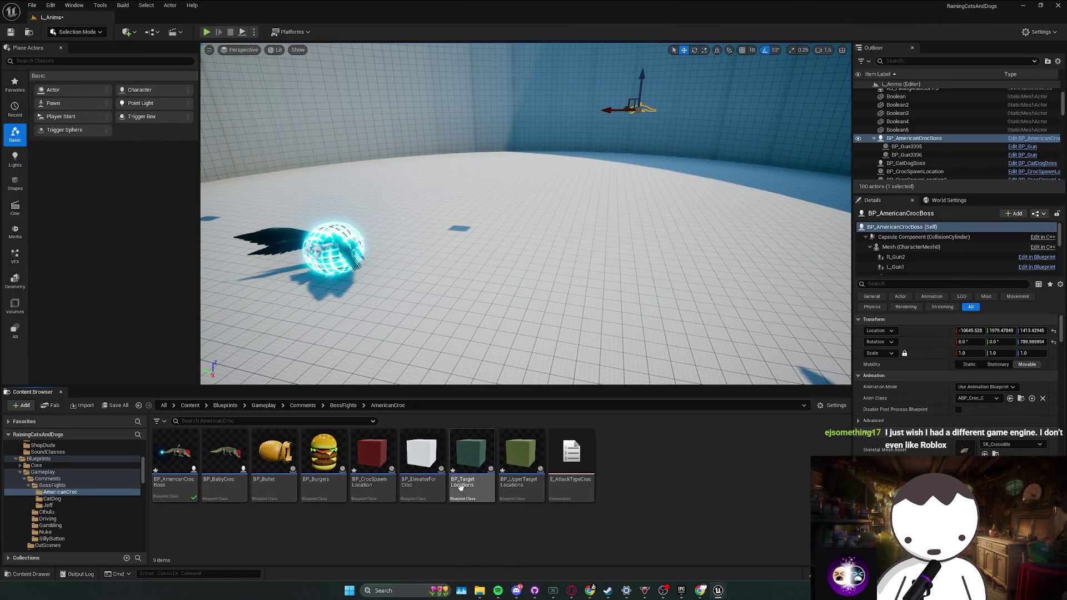
Delete the BP_ElevatorForCroc asset from the Content Browser.
left_click(422, 456)
key("Delete")
left_click(488, 431)
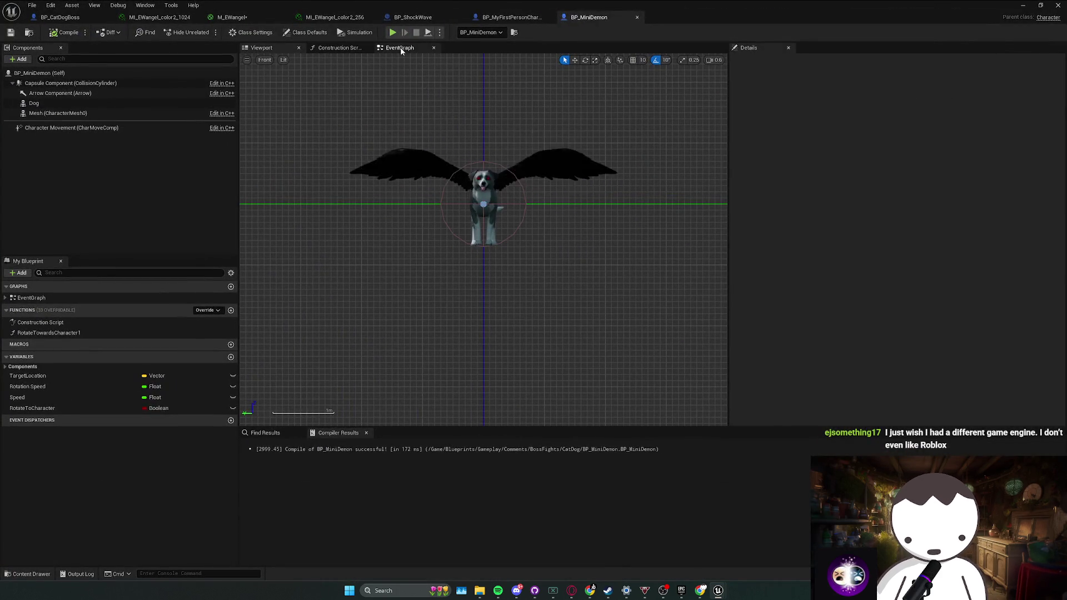
In BP_MiniDemon's EventGraph, shift the lower node group and the 200.0 comparison node slightly left.
left_click(400, 47)
scroll(445, 126, "down", 2)
scroll(354, 277, "up", 1)
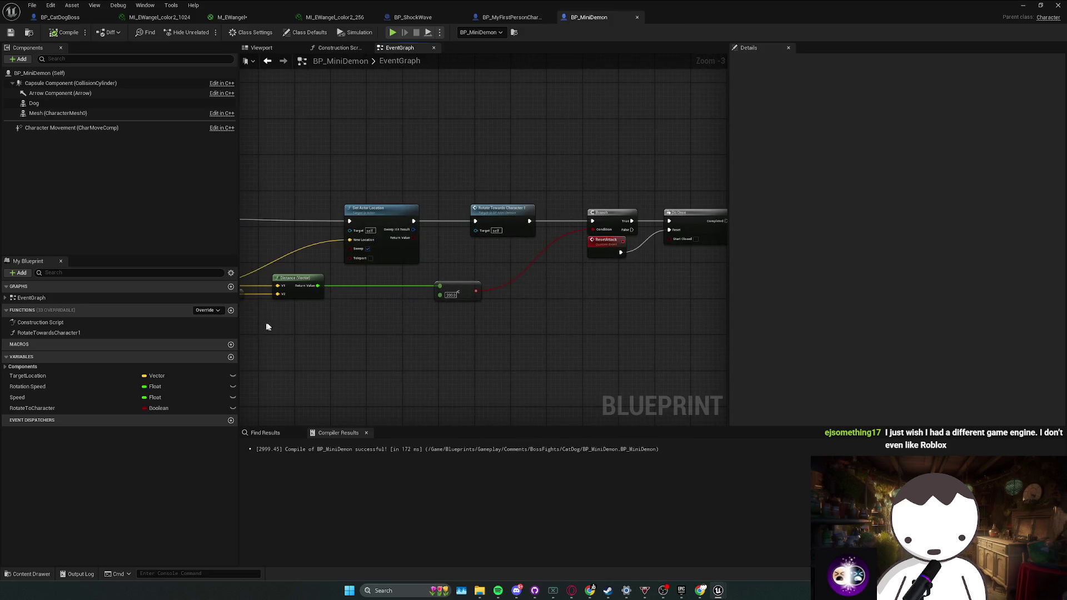
left_click_drag(267, 326, 431, 313)
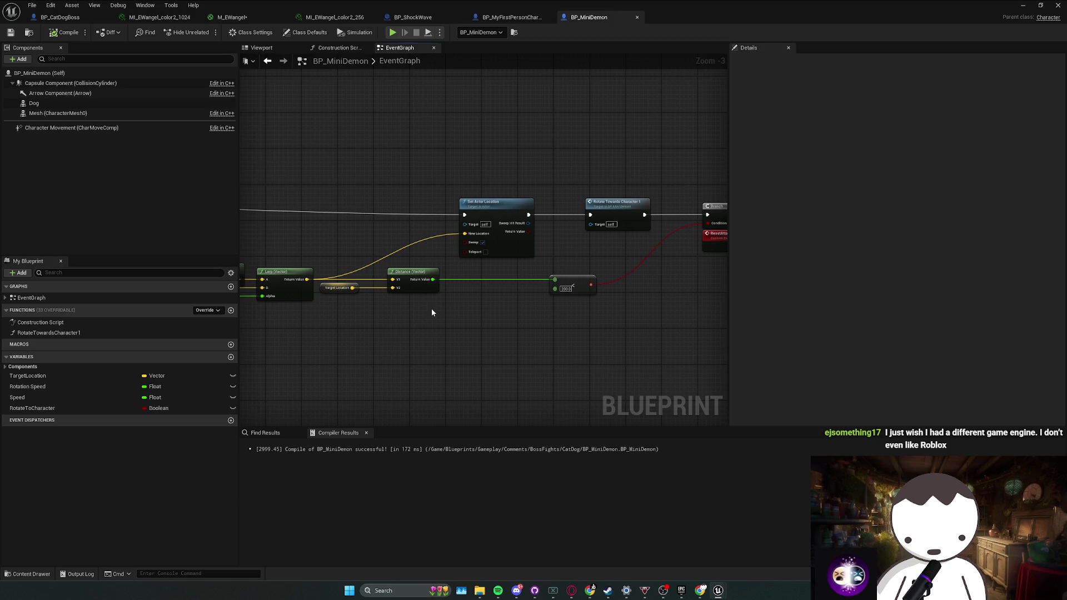
scroll(431, 304, "down", 1)
mouse_move(381, 315)
left_mouse_down()
mouse_move(434, 327)
mouse_move(468, 320)
mouse_move(437, 293)
mouse_move(484, 295)
mouse_move(466, 299)
mouse_move(628, 267)
left_mouse_up()
left_click(504, 309)
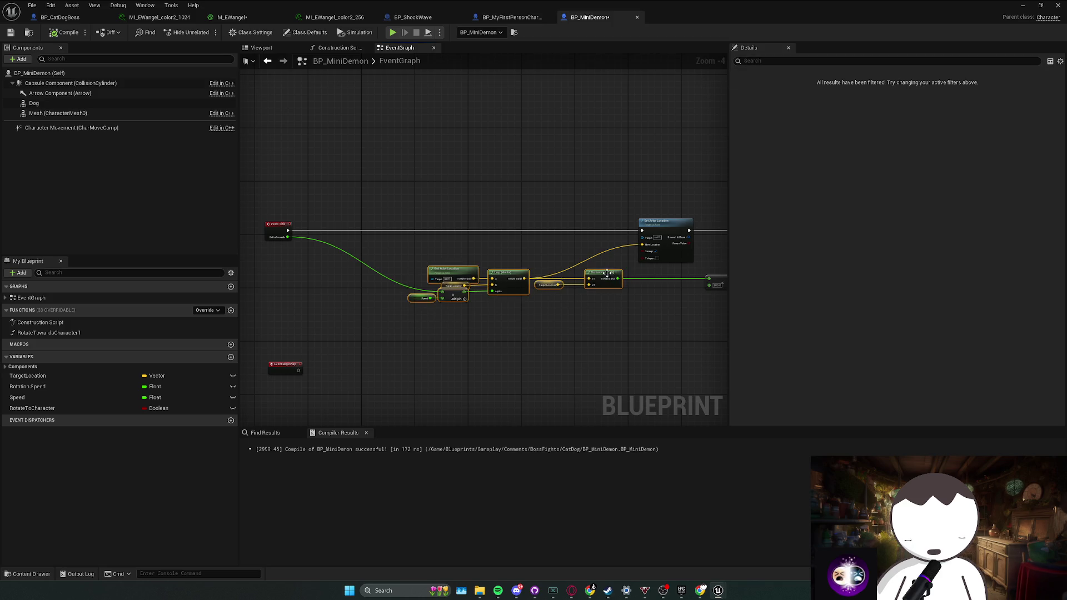
left_click_drag(500, 278, 481, 277)
left_click(628, 271)
left_click_drag(627, 271, 614, 270)
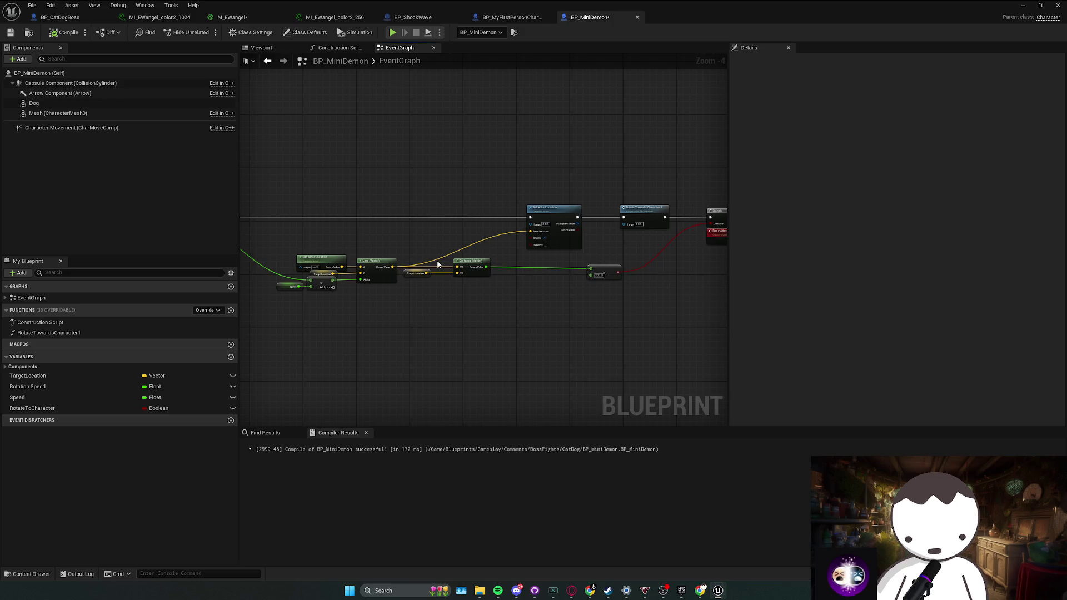
Move the Speed and multiply nodes lower and select the TargetLocation getter.
mouse_move(238, 164)
left_mouse_down()
mouse_move(141, 91)
mouse_move(439, 232)
left_mouse_up()
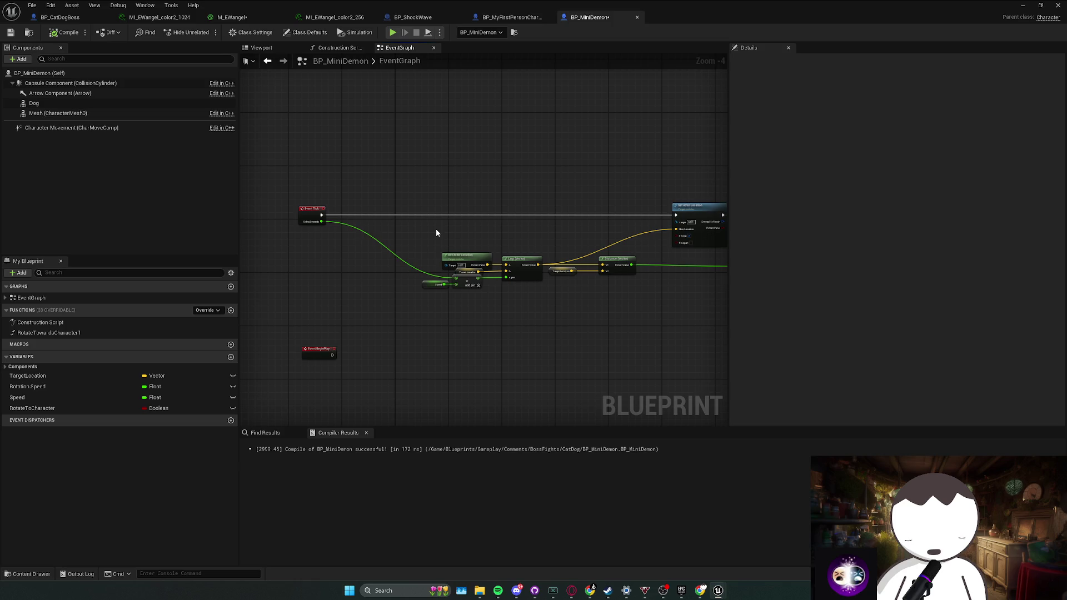
mouse_move(436, 229)
left_mouse_down()
mouse_move(464, 241)
mouse_move(389, 198)
left_mouse_up()
mouse_move(371, 281)
left_mouse_down()
mouse_move(428, 255)
mouse_move(469, 266)
mouse_move(554, 257)
mouse_move(529, 248)
mouse_move(498, 259)
left_mouse_up()
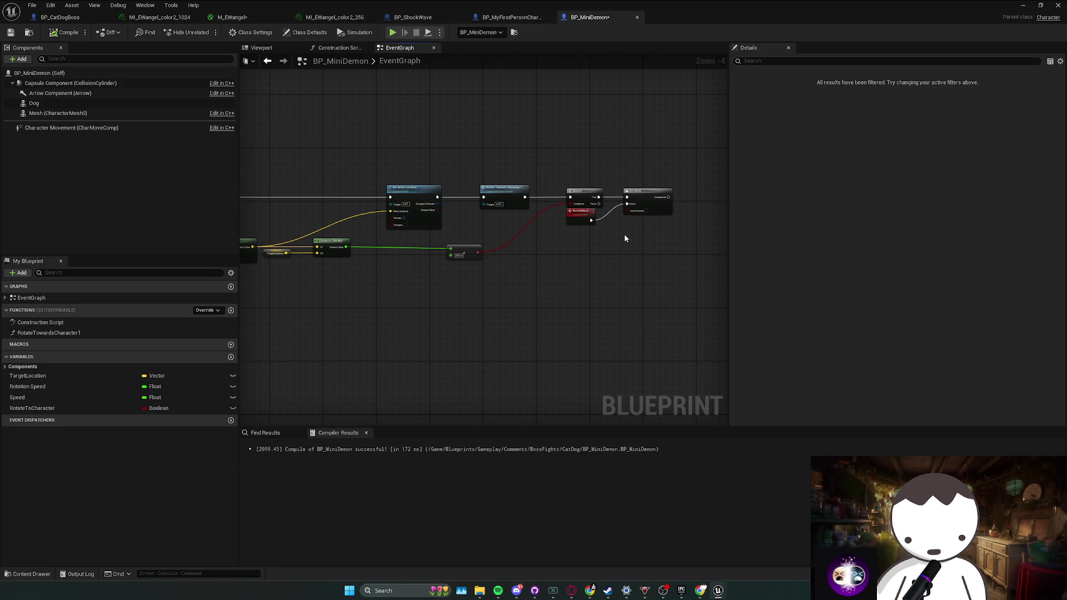
mouse_move(512, 240)
left_mouse_down()
mouse_move(652, 232)
mouse_move(587, 241)
left_mouse_up()
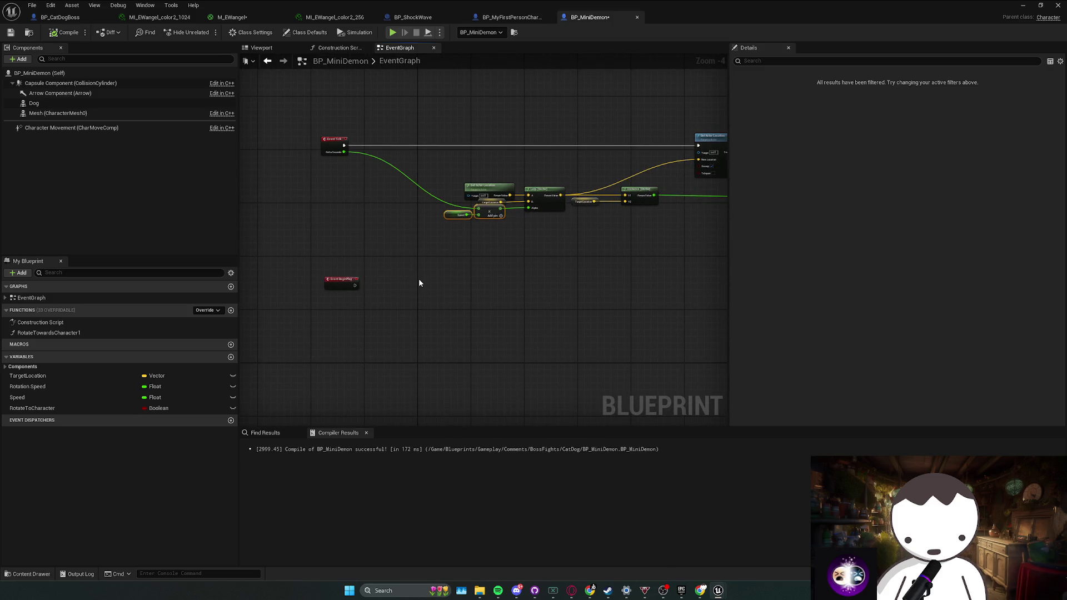
mouse_move(419, 285)
left_mouse_down()
mouse_move(424, 258)
mouse_move(433, 262)
mouse_move(395, 287)
mouse_move(384, 278)
mouse_move(450, 301)
left_mouse_up()
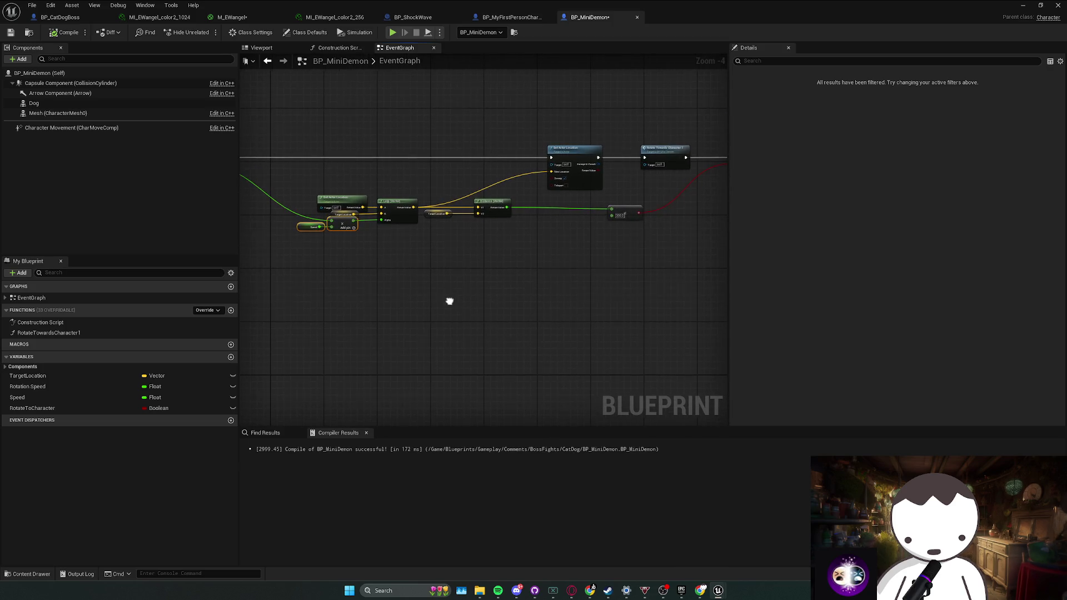
left_click_drag(345, 229, 340, 272)
left_click(345, 225)
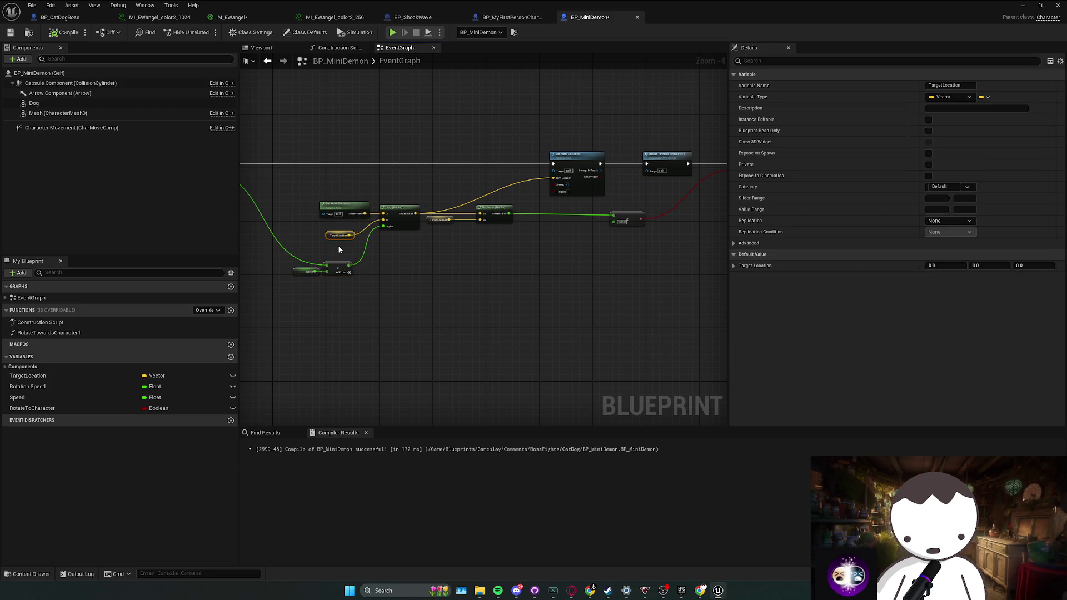
Replace the TargetLocation getter with a Get Player Character node.
key("Delete")
left_click_drag(383, 221, 349, 238)
type("get actor")
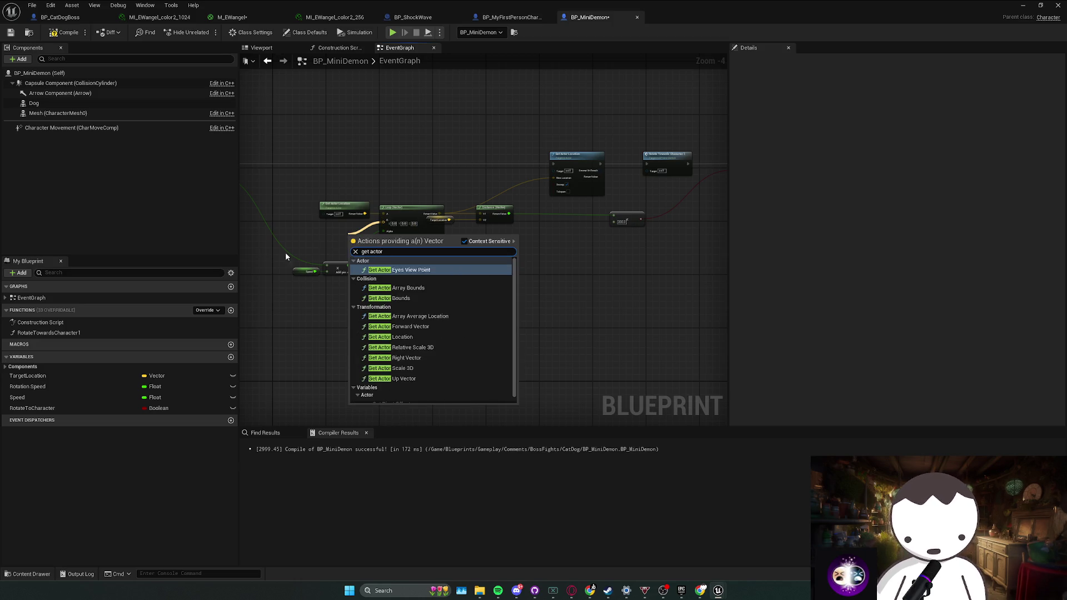
left_click_drag(303, 238, 352, 243)
right_click(355, 238)
type("get character")
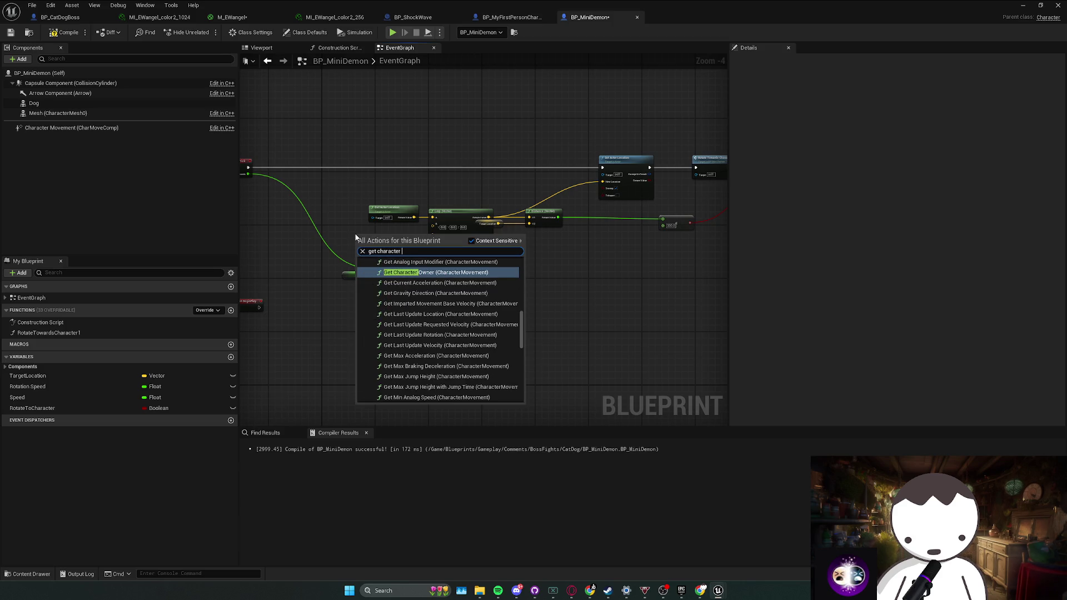
key("BackSpace")
key("BackSpace")
key("BackSpace")
type("player ")
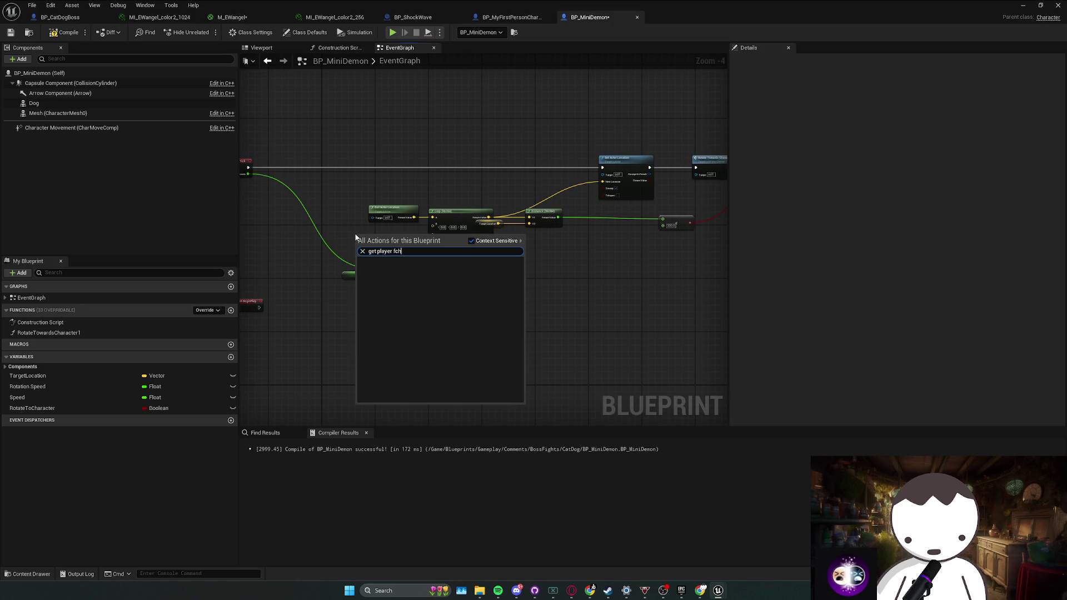
type("char")
key("Return")
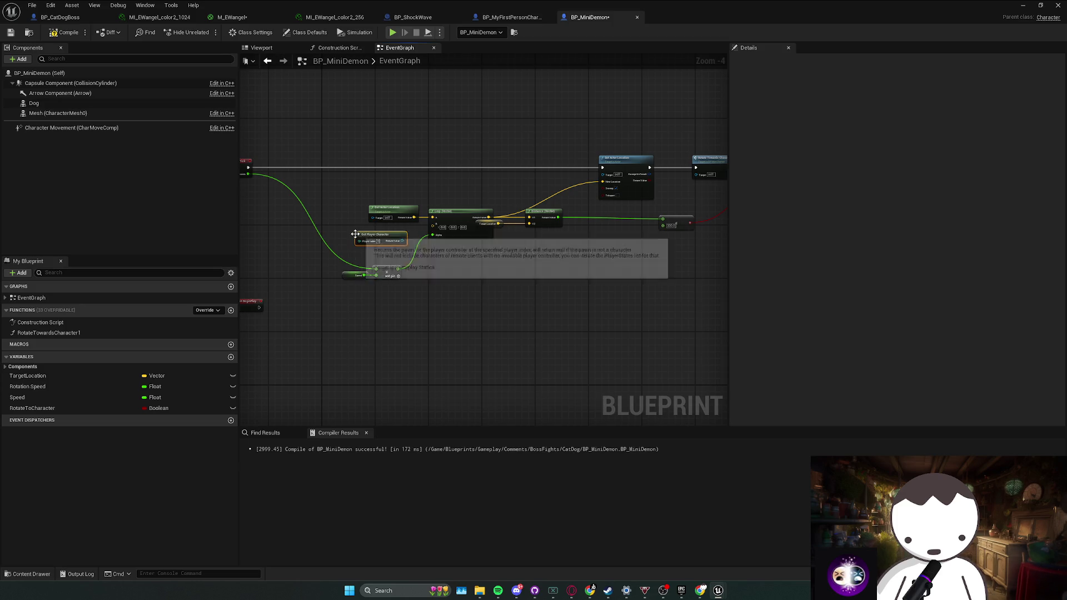
Feed the player character through Get Actor Location into Lerp's B input.
mouse_move(387, 232)
left_mouse_down()
mouse_move(338, 231)
mouse_move(384, 236)
left_mouse_up()
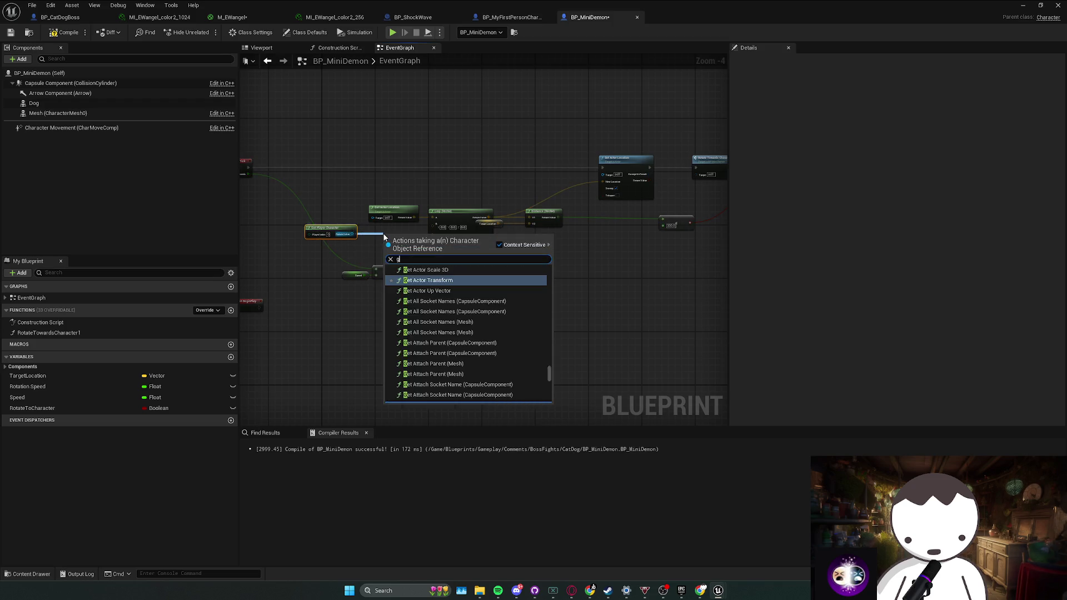
type("get actor location")
key("Return")
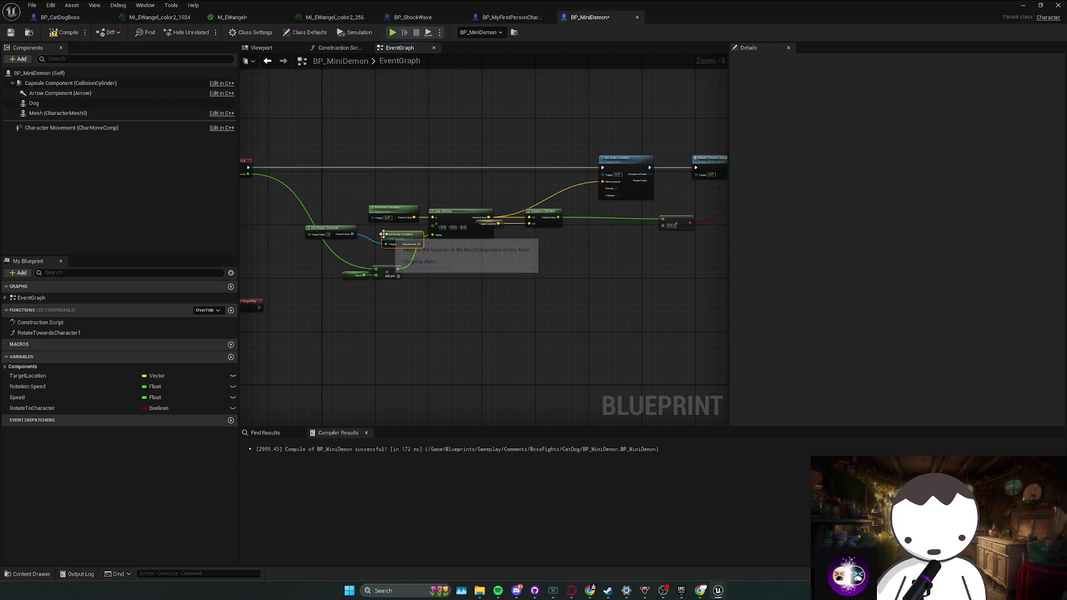
left_click(346, 248)
left_click_drag(330, 228, 330, 239)
mouse_move(413, 242)
left_mouse_down()
mouse_move(392, 245)
mouse_move(433, 224)
left_mouse_up()
left_click(330, 242, "ctrl")
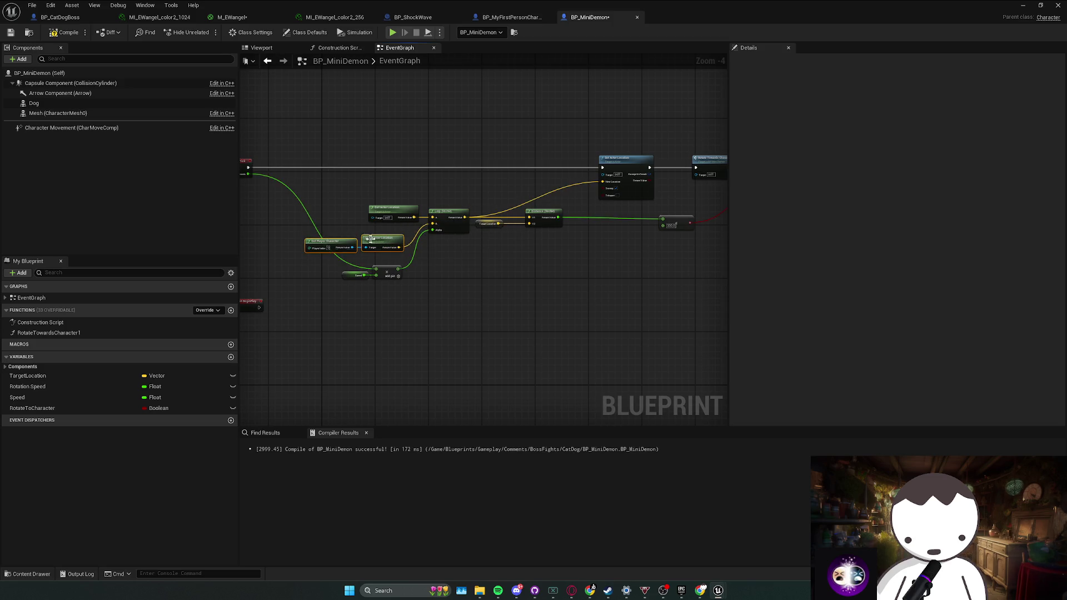
left_click_drag(379, 251, 389, 243)
Compile BP_MiniDemon, pack the Speed and Add nodes beside Lerp, and save.
left_click(387, 271)
key("F7")
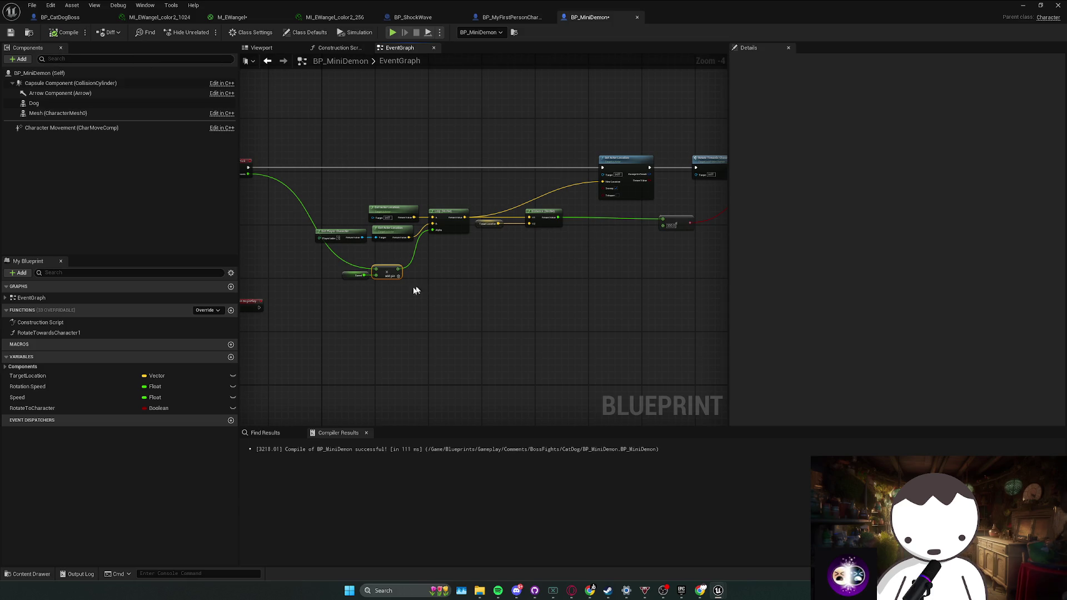
left_click(355, 275, "ctrl")
left_click_drag(356, 275, 352, 259)
left_click(352, 259)
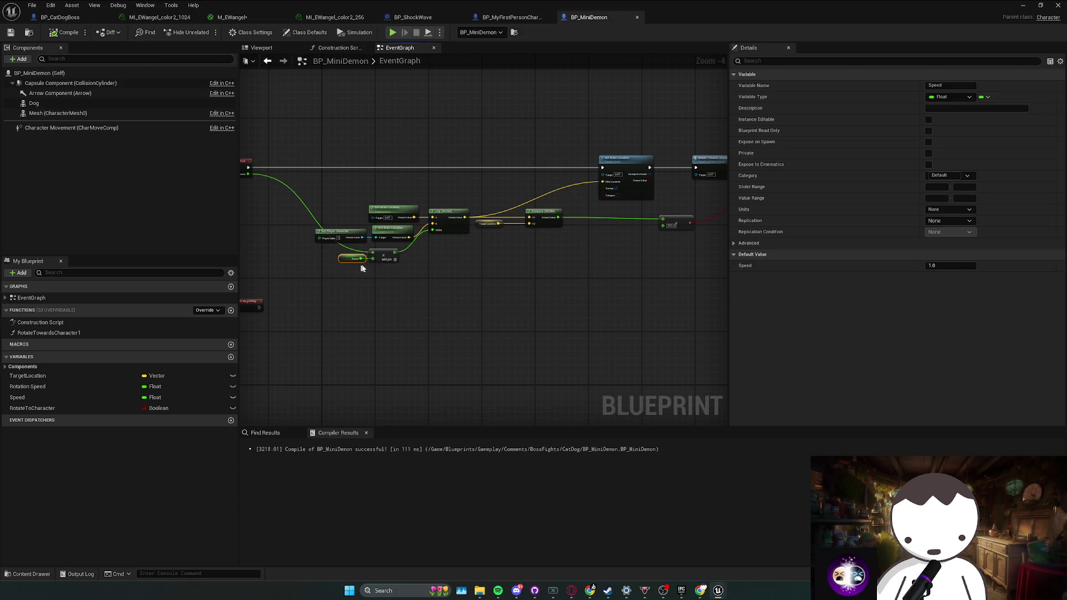
left_click(517, 277)
scroll(498, 247, "up", 2)
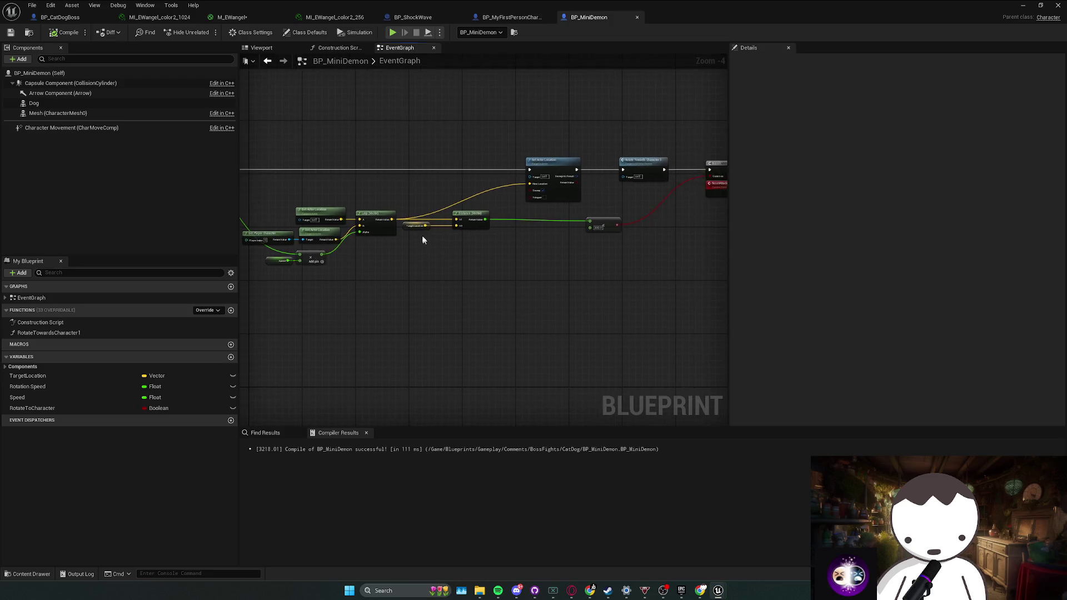
left_click(418, 221)
left_click(505, 234)
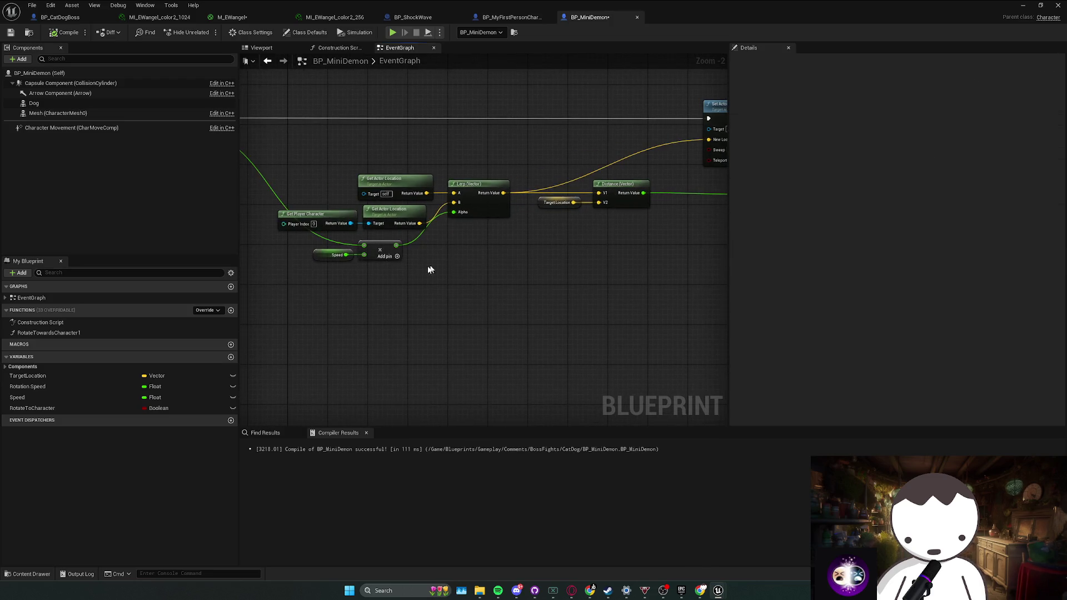
key("ctrl+s")
mouse_move(548, 247)
left_mouse_down()
mouse_move(616, 217)
mouse_move(497, 243)
mouse_move(716, 171)
mouse_move(561, 249)
mouse_move(479, 255)
left_mouse_up()
scroll(716, 171, "down", 1)
Create an AttackCharacter custom event and delete the unused BeginPlay event.
right_click(439, 282)
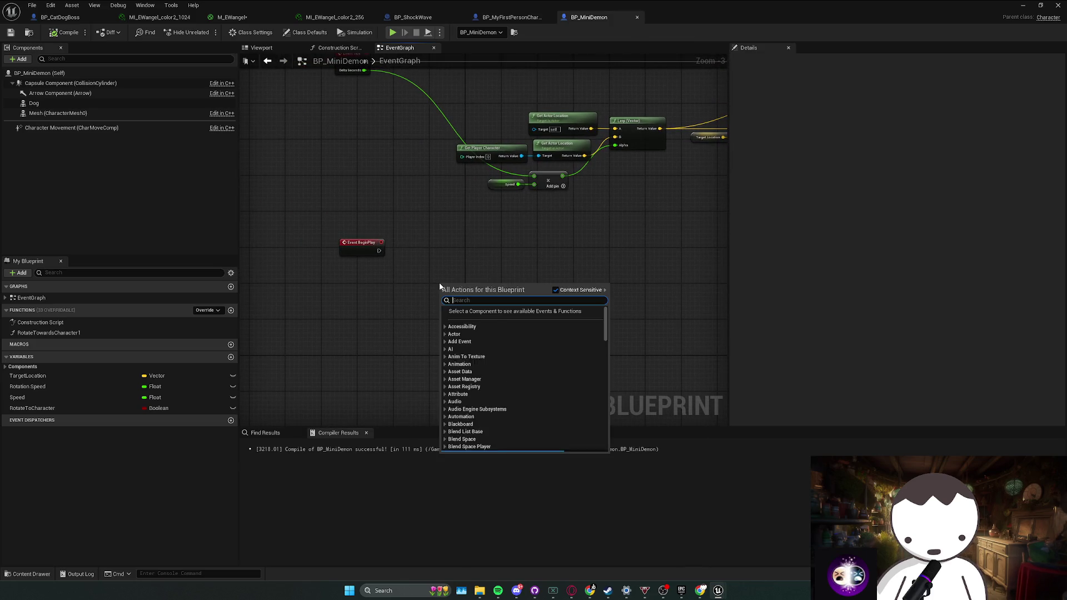
type("custom")
key("Return")
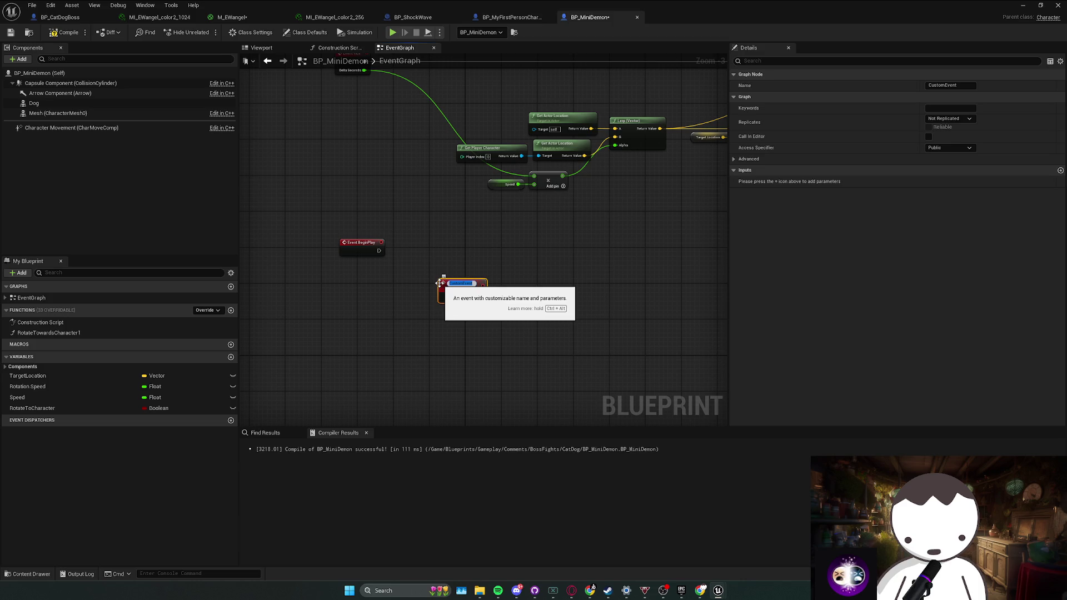
type("Pl")
left_click(508, 285)
key("Delete")
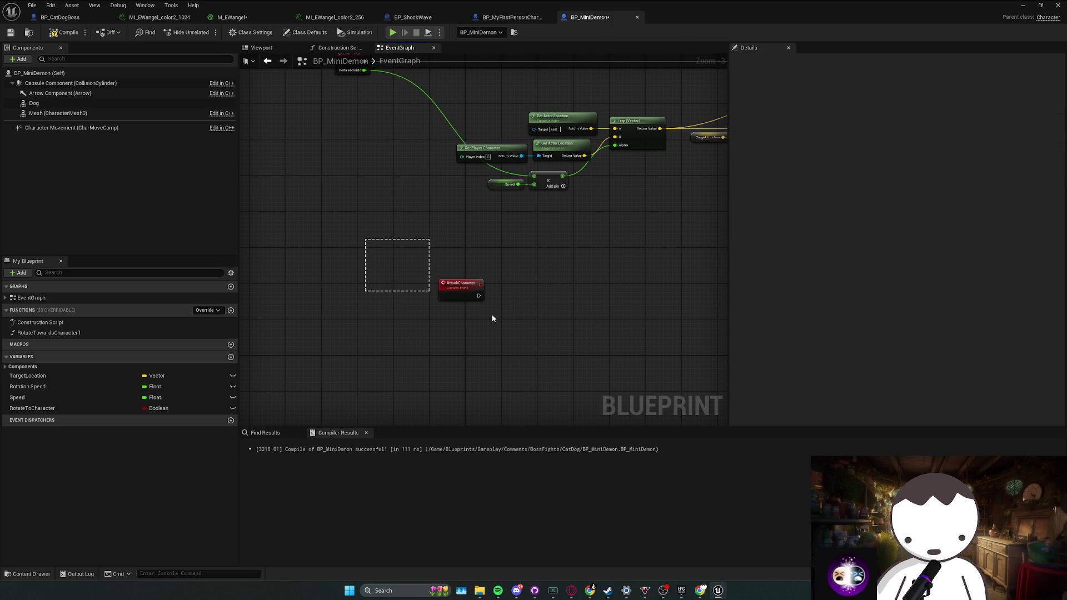
left_click(448, 291)
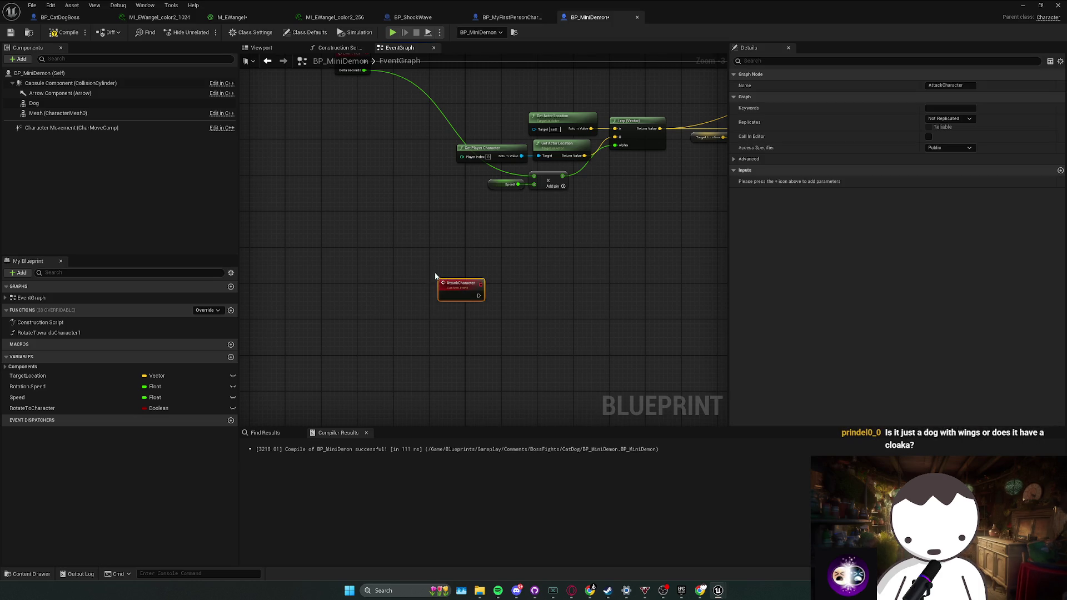
left_click_drag(461, 288, 386, 266)
Add a Play Animation node on the Dog mesh, driven by AttackCharacter.
mouse_move(34, 103)
left_mouse_down()
mouse_move(375, 302)
mouse_move(434, 283)
left_mouse_up()
type("pla")
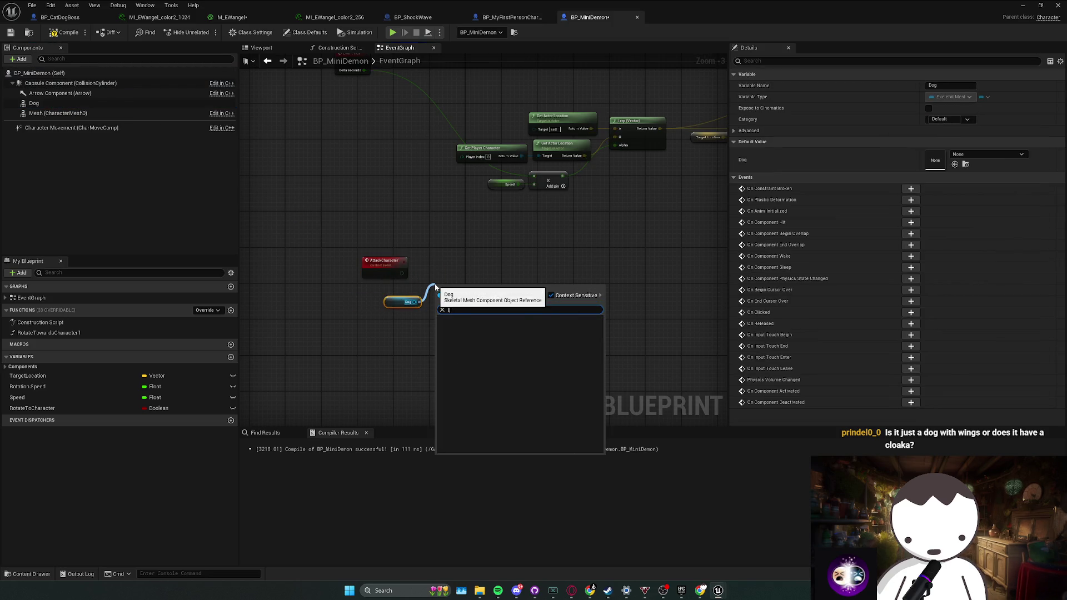
type("y anim")
key("Return")
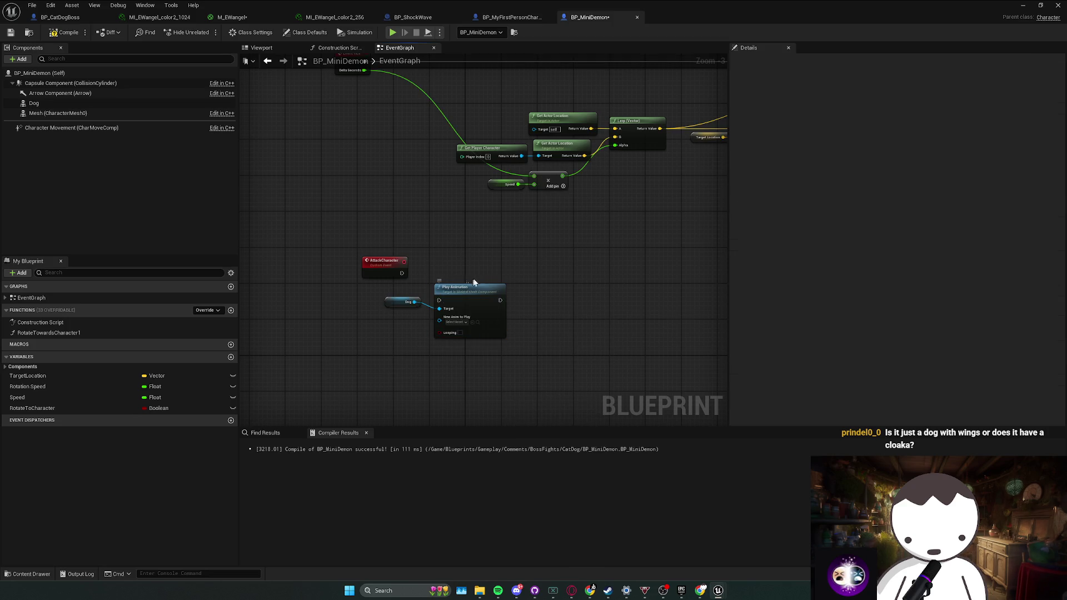
mouse_move(401, 273)
left_mouse_down()
mouse_move(483, 274)
mouse_move(485, 283)
left_mouse_up()
left_click(389, 261, "ctrl")
Set Play Animation's asset to the BorderCollie Attack_Bite animation.
scroll(482, 329, "up", 1)
left_click(481, 302)
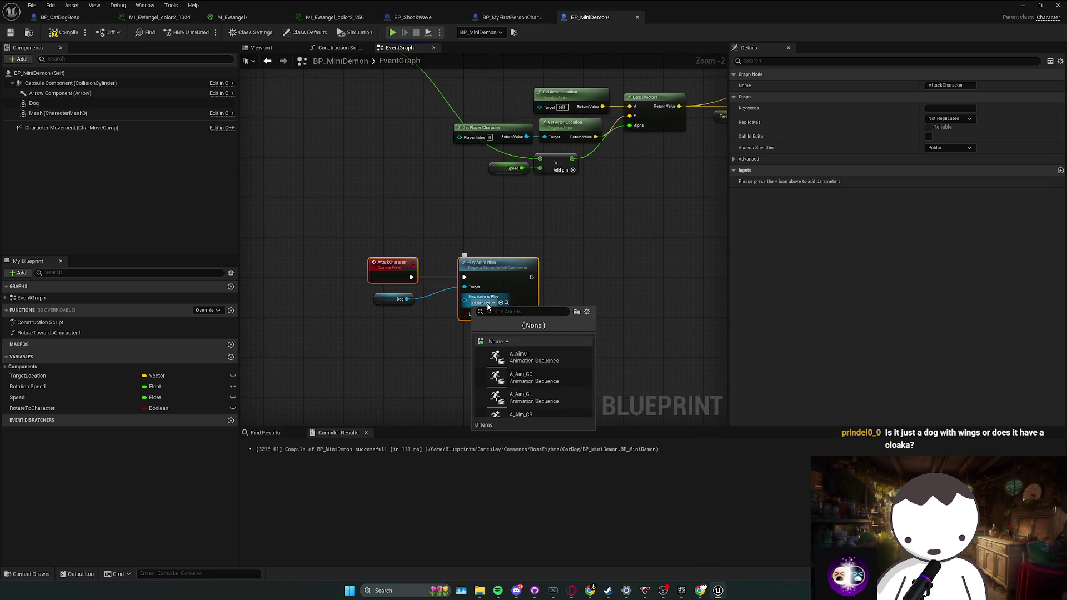
type("attack_")
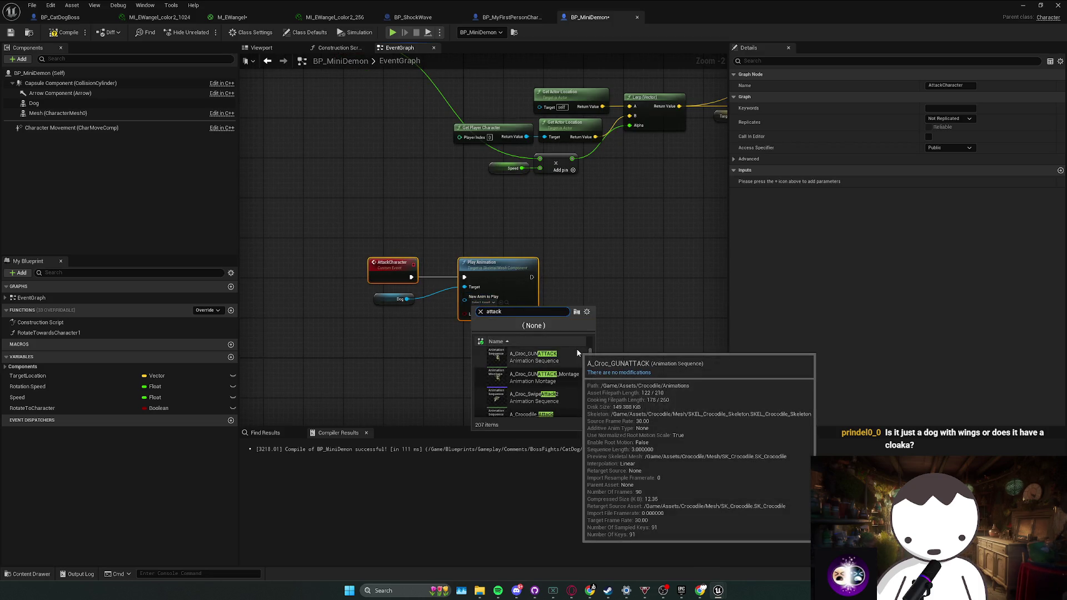
scroll(576, 385, "down", 3)
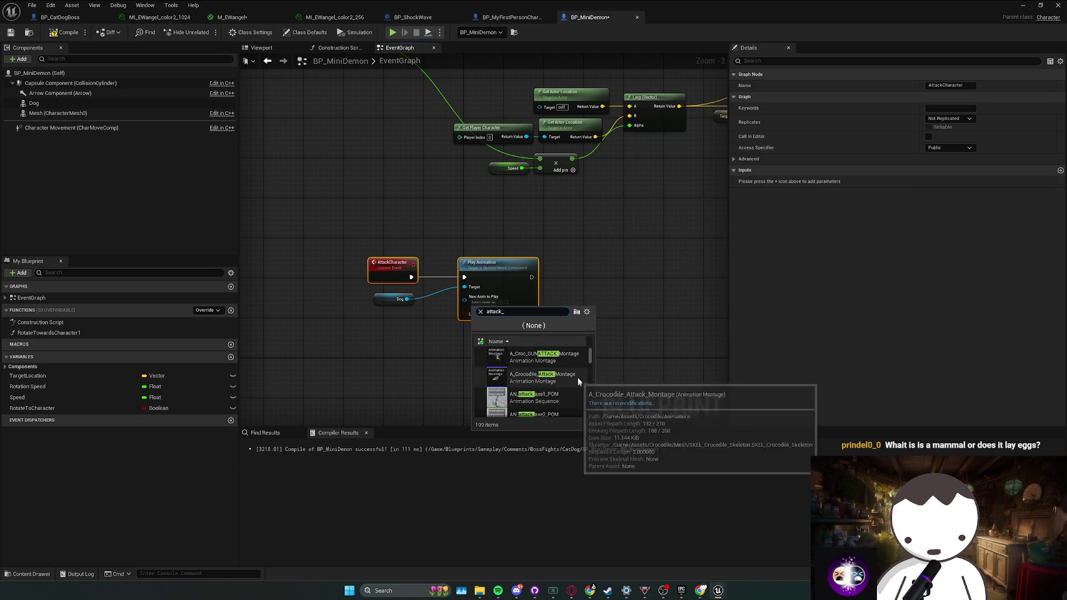
scroll(581, 363, "down", 2)
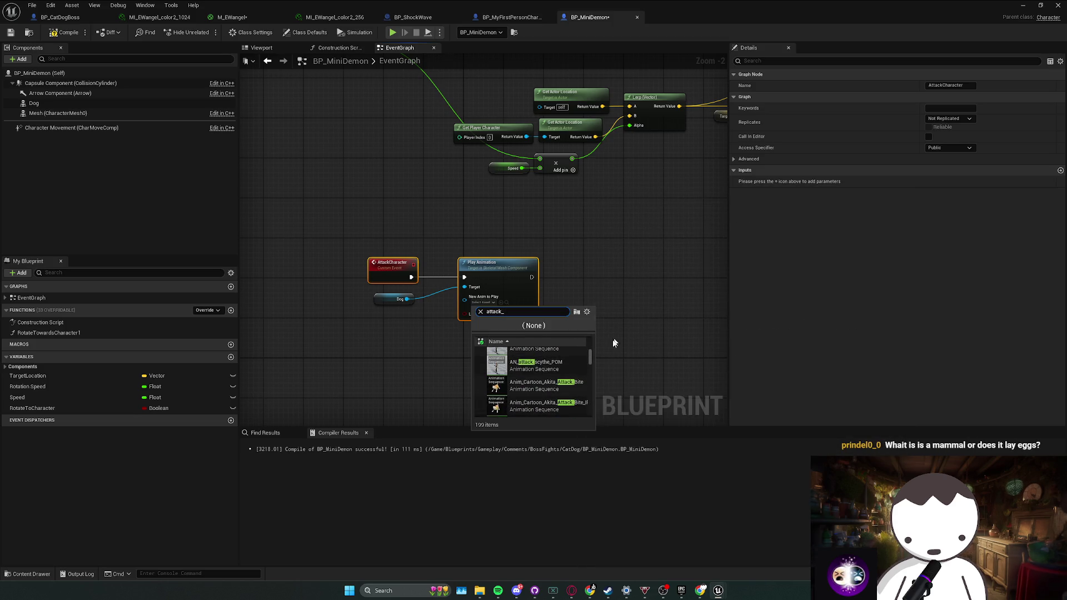
type("bit")
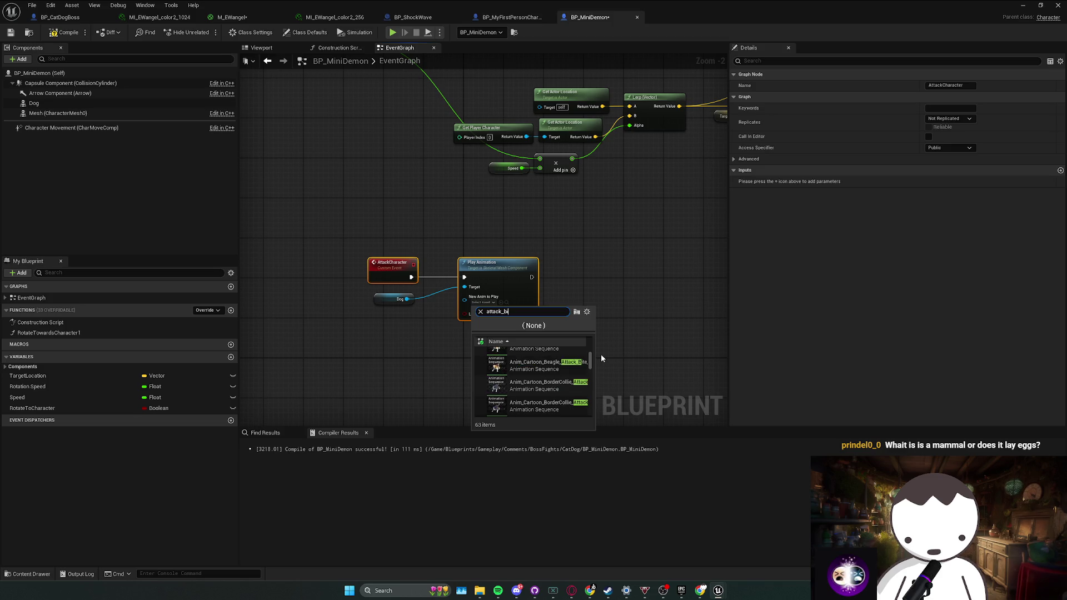
scroll(572, 378, "down", 2)
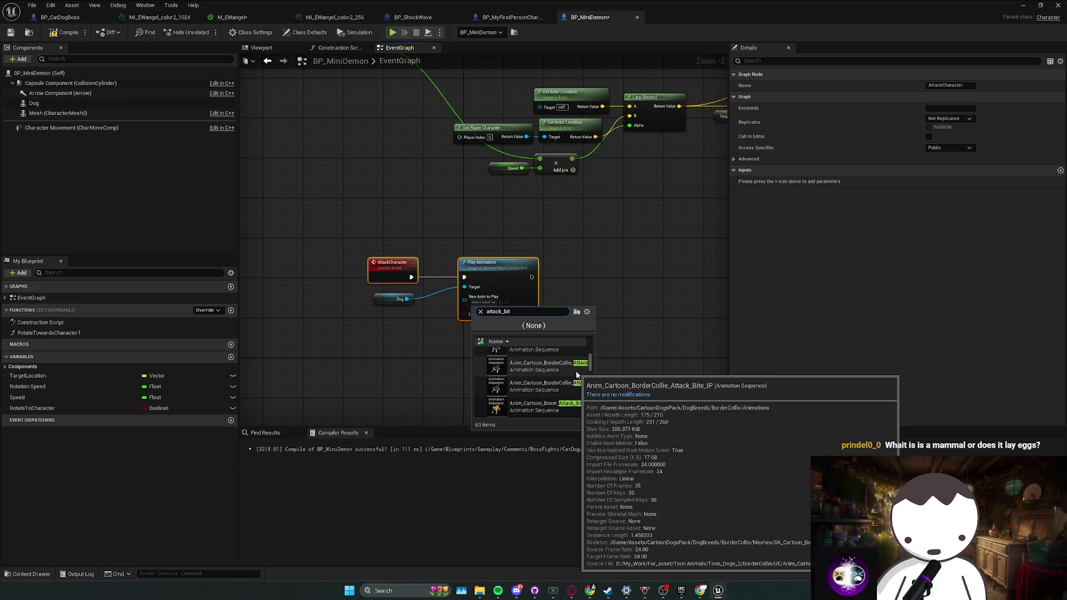
left_click(576, 376)
Confirm the Dog mesh's Anim to Play shows the bite attack, then bring up the Twitch dashboard.
left_click(257, 49)
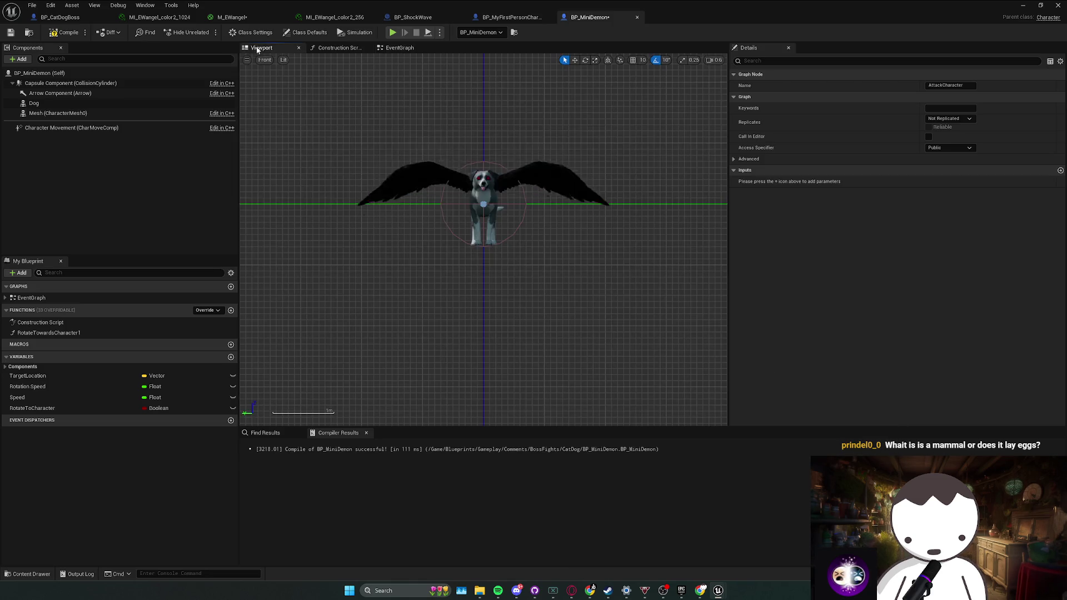
left_click(34, 104)
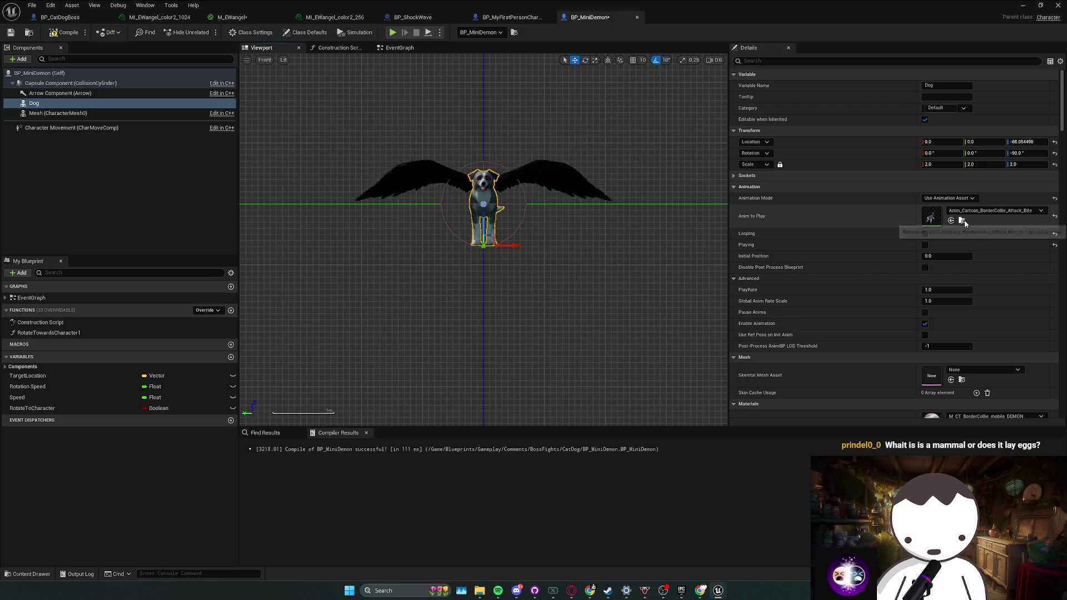
left_click(398, 48)
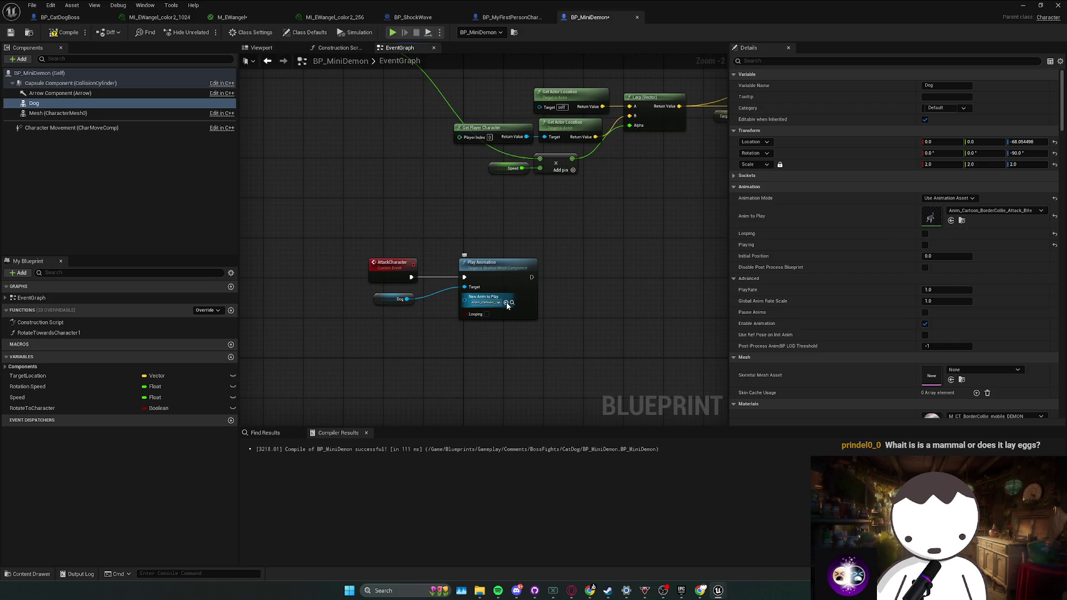
key("alt+Tab")
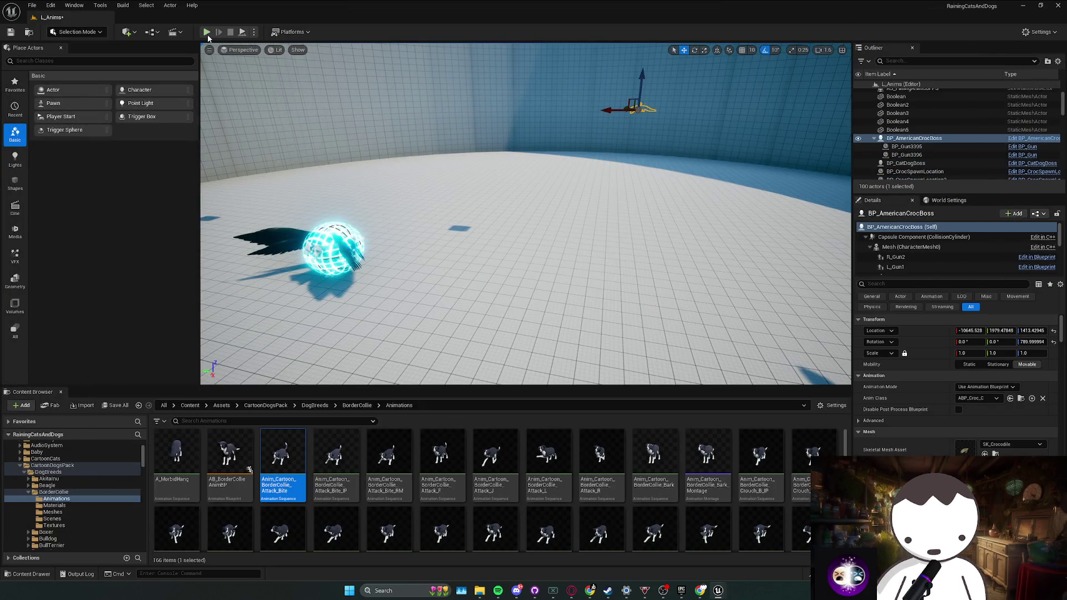
key("alt+Tab")
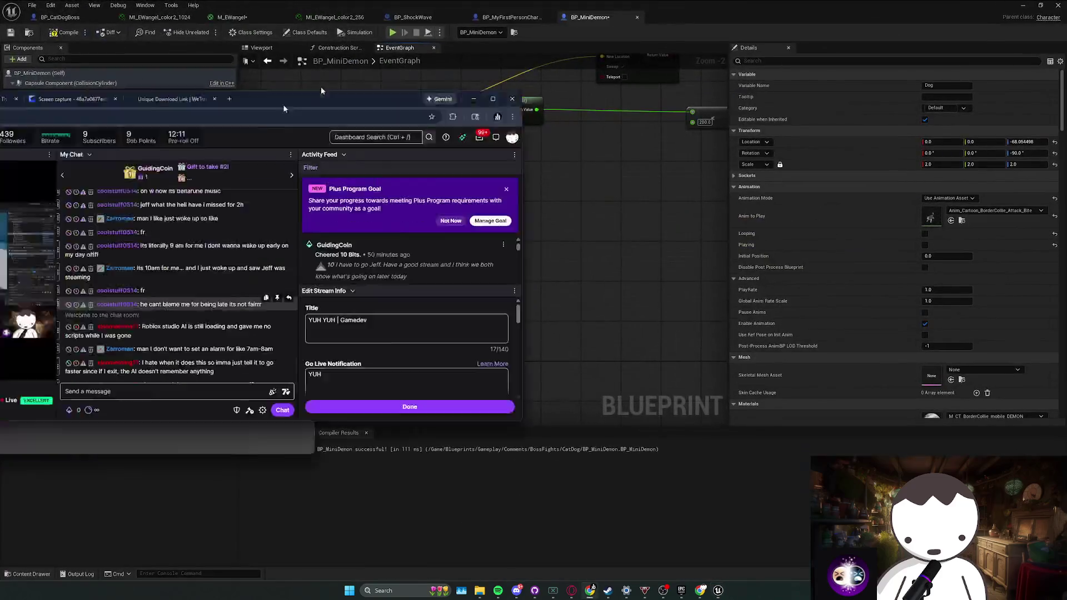
Maximise the Twitch Stream Manager, read through the chat, and return to Unreal Editor.
double_click(283, 106)
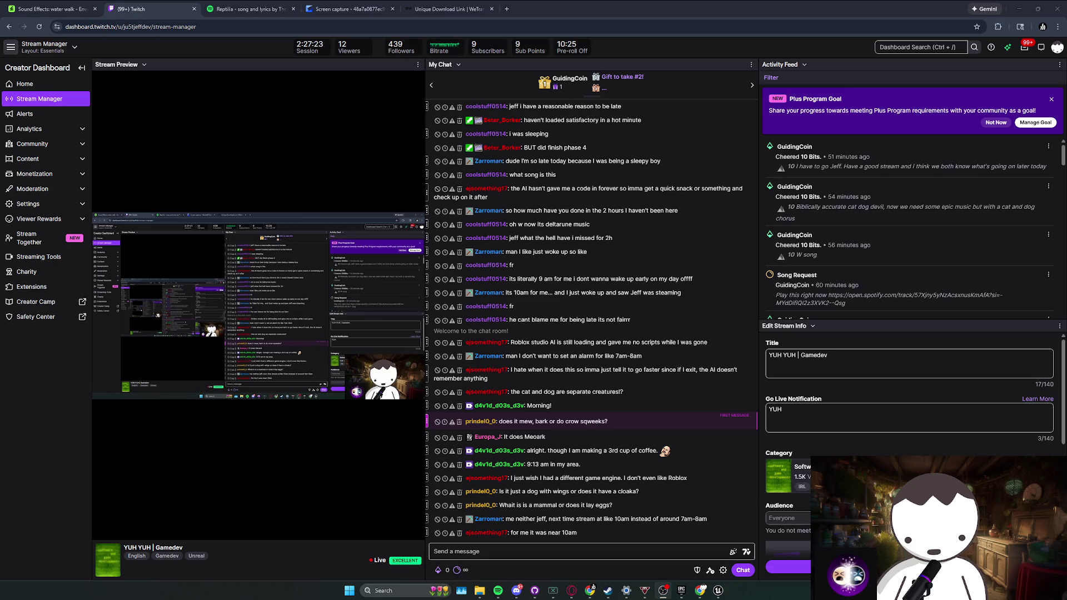
key("XF86AudioRaiseVolume")
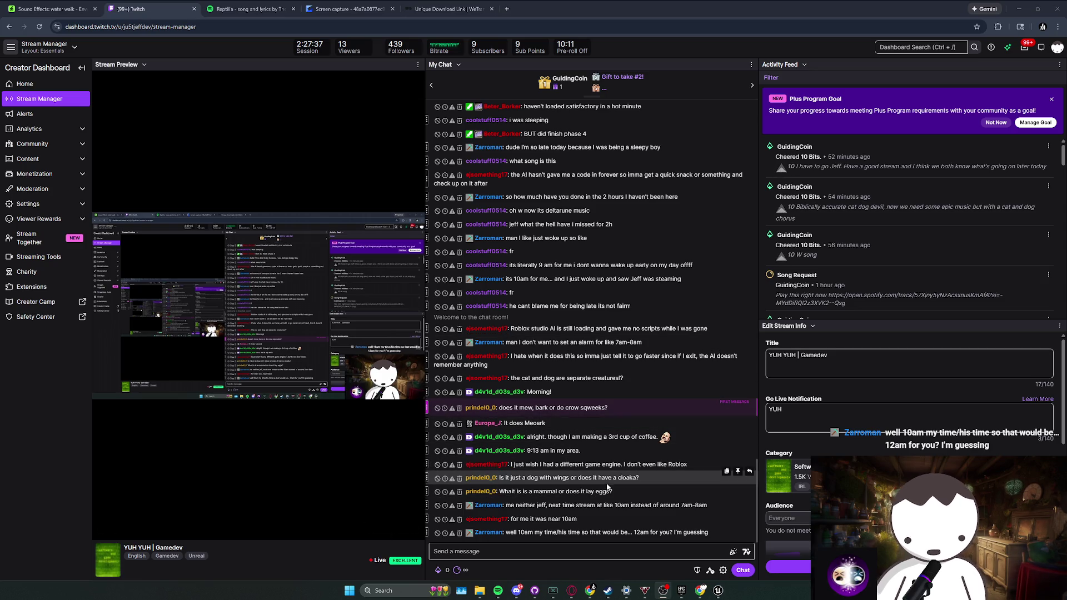
double_click(623, 477)
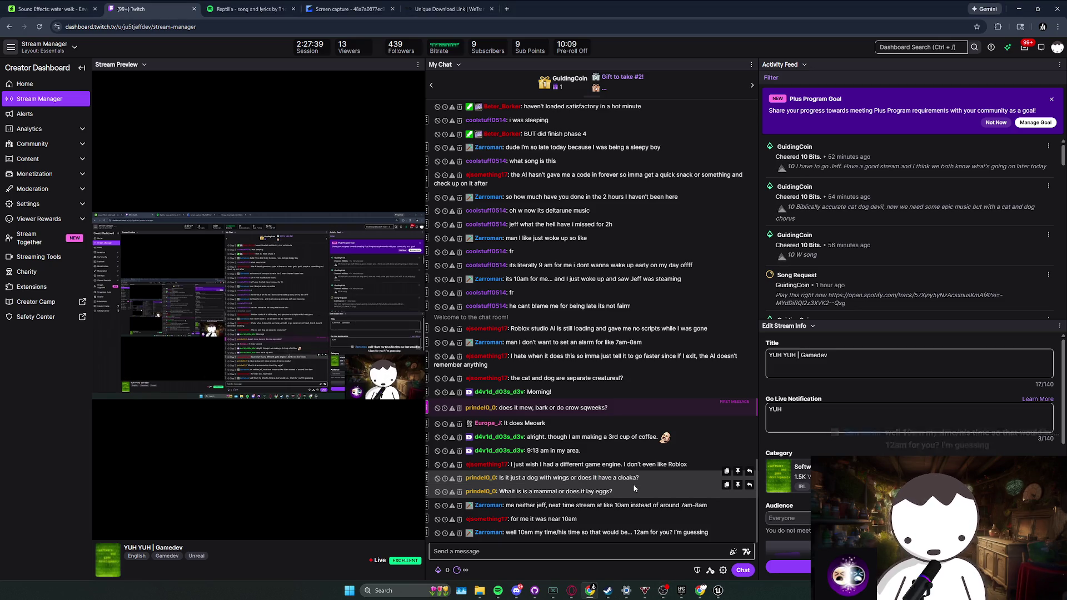
left_click(622, 491)
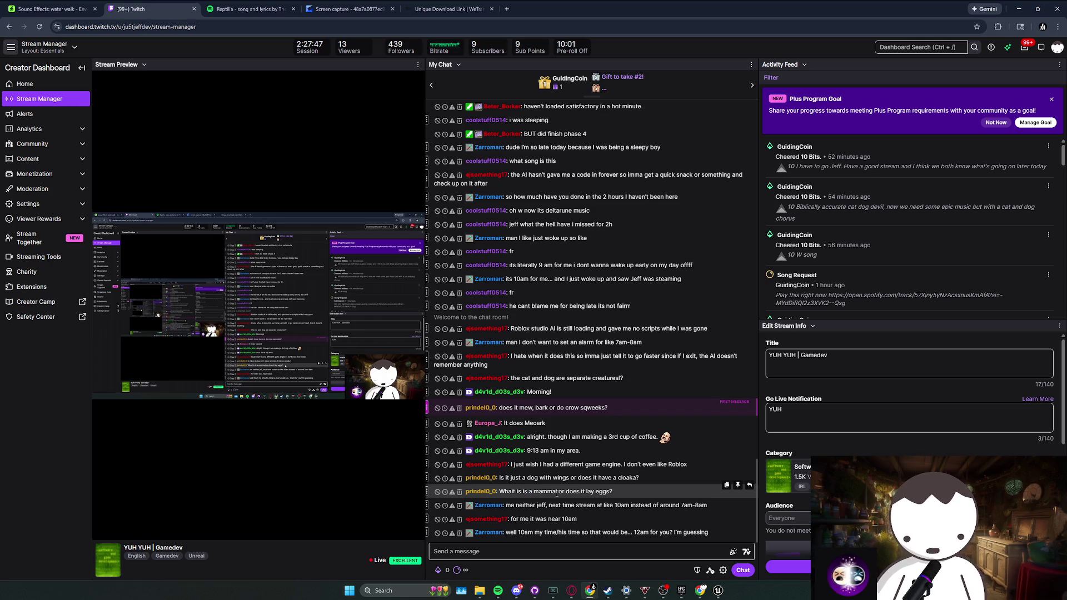
key("alt+Tab")
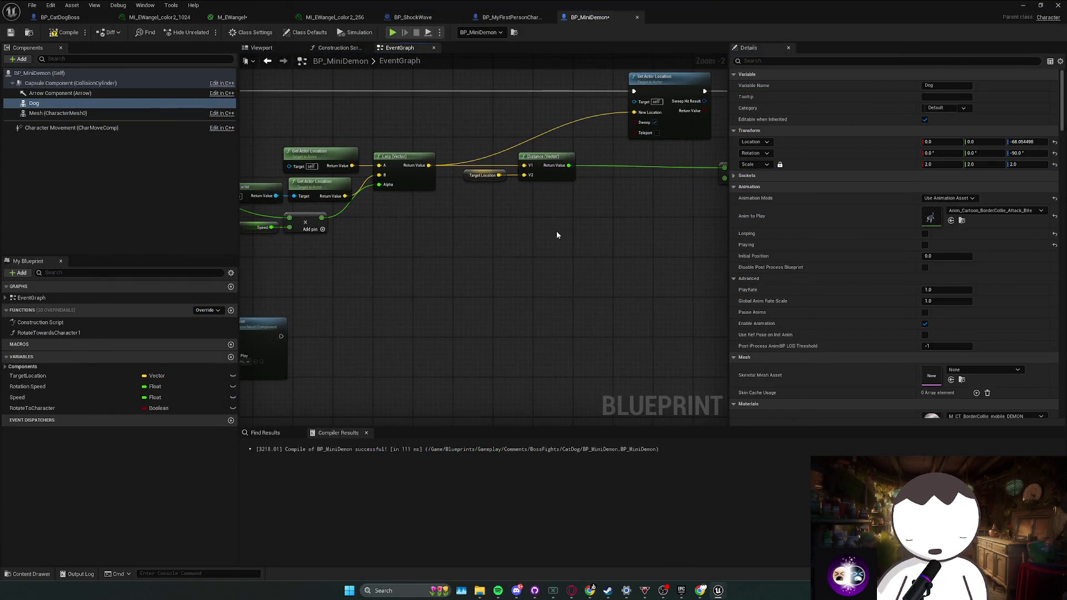
Move the Lerp and Distance node group up and to the right.
scroll(558, 235, "down", 2)
left_click(499, 240)
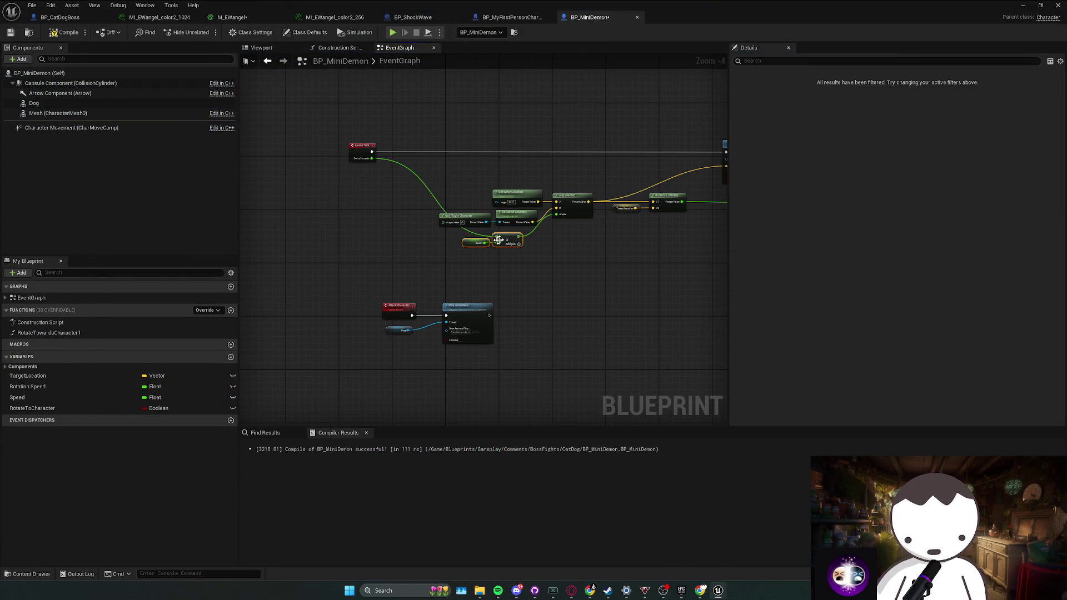
left_click_drag(439, 184, 694, 255)
mouse_move(665, 201)
left_mouse_down()
mouse_move(678, 154)
mouse_move(669, 194)
mouse_move(535, 205)
mouse_move(526, 223)
left_mouse_up()
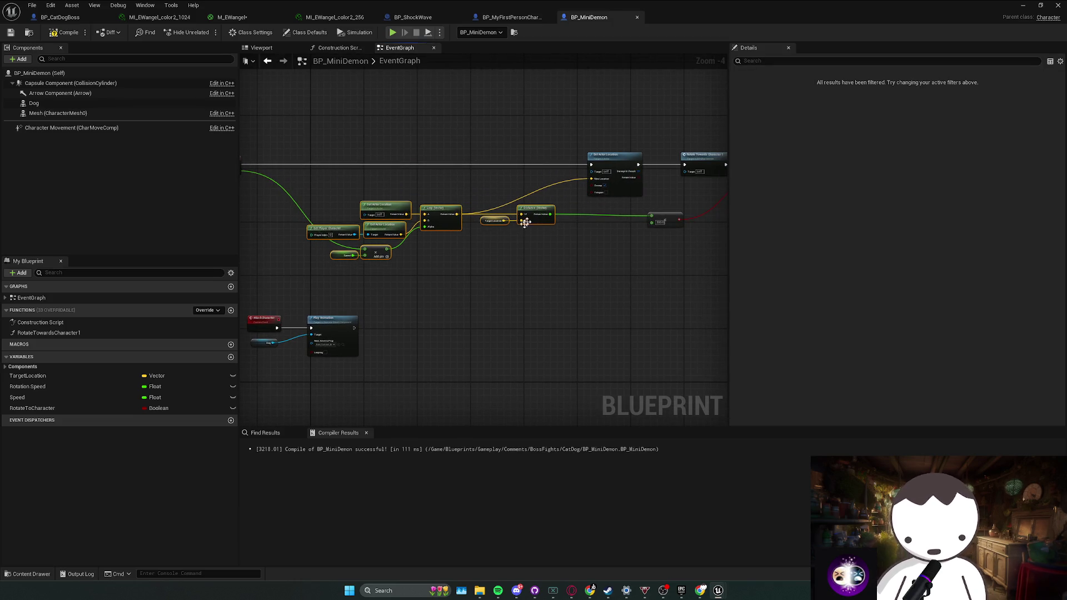
left_click_drag(691, 207, 389, 227)
scroll(527, 210, "up", 1)
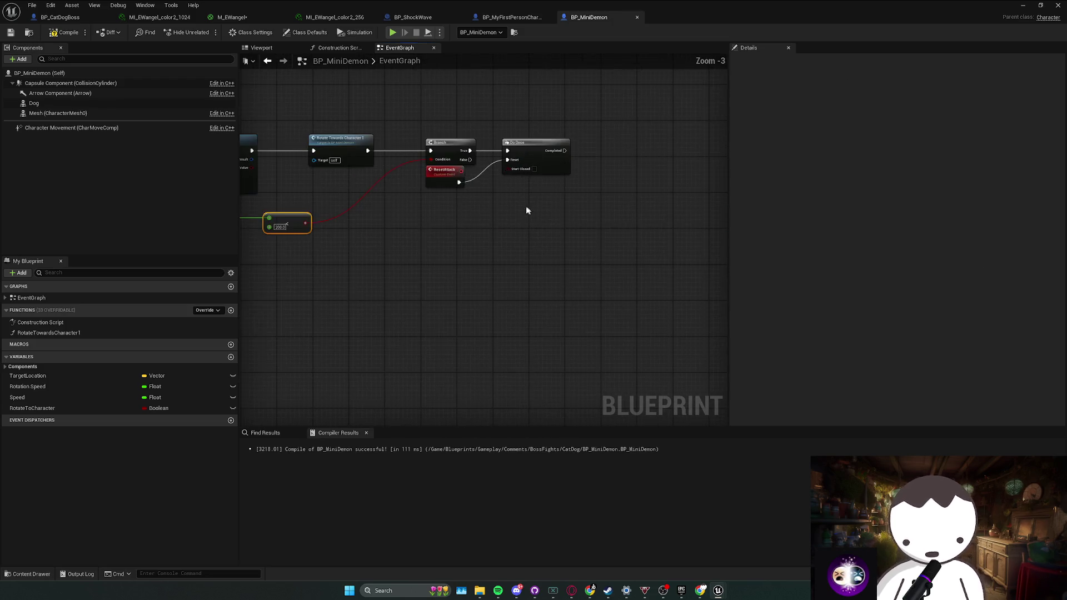
Call AttackCharacter from the Delay's Completed pin after ResetAttack, and reposition Play Animation.
left_click(467, 200)
scroll(445, 238, "down", 1)
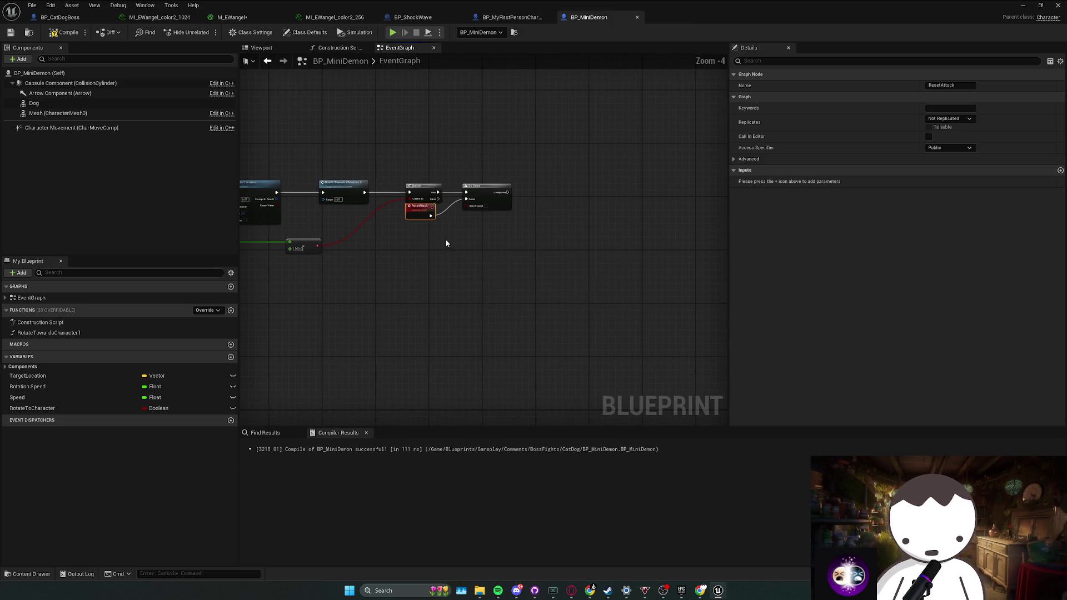
mouse_move(445, 242)
left_mouse_down()
mouse_move(639, 203)
mouse_move(556, 139)
mouse_move(619, 178)
mouse_move(611, 169)
left_mouse_up()
type("attack")
key("Return")
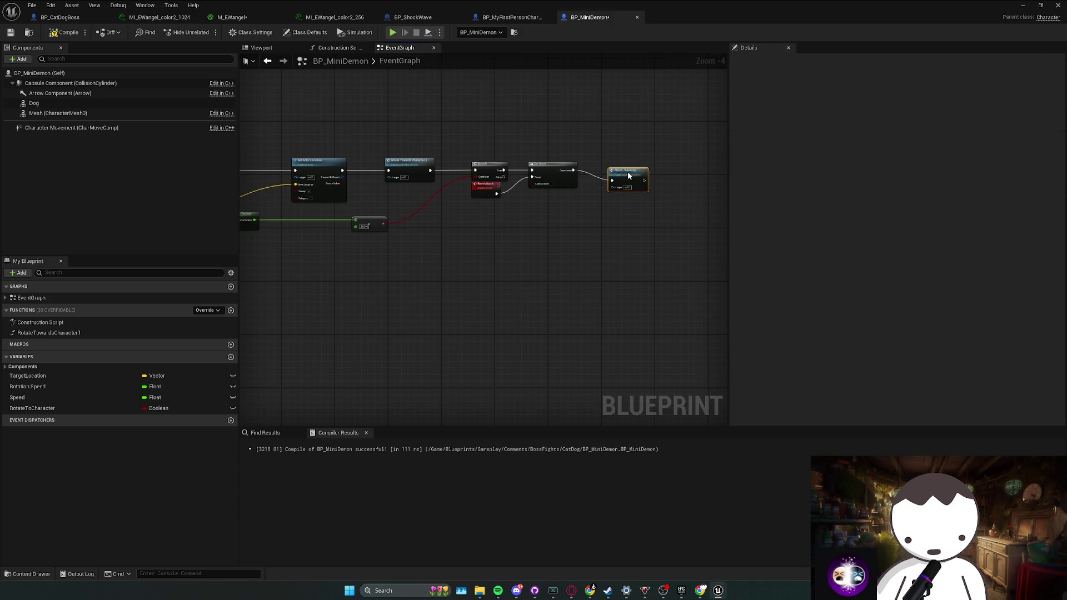
double_click(627, 175)
mouse_move(414, 230)
left_mouse_down()
mouse_move(462, 236)
mouse_move(419, 236)
left_mouse_up()
left_click(432, 214)
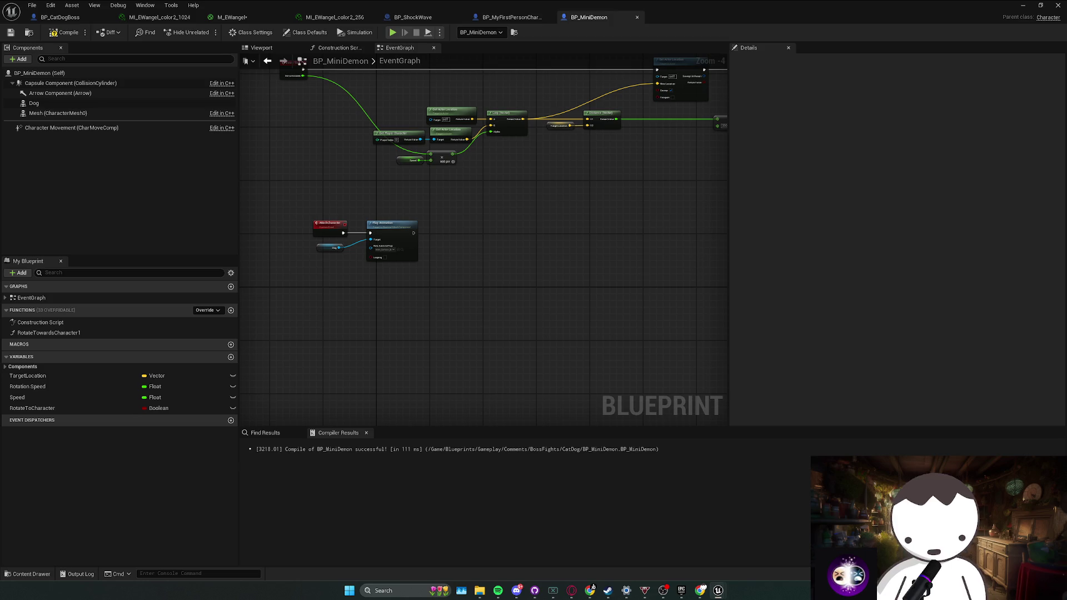
mouse_move(438, 290)
left_mouse_down()
mouse_move(394, 272)
mouse_move(481, 257)
mouse_move(508, 238)
left_mouse_up()
scroll(393, 272, "up", 2)
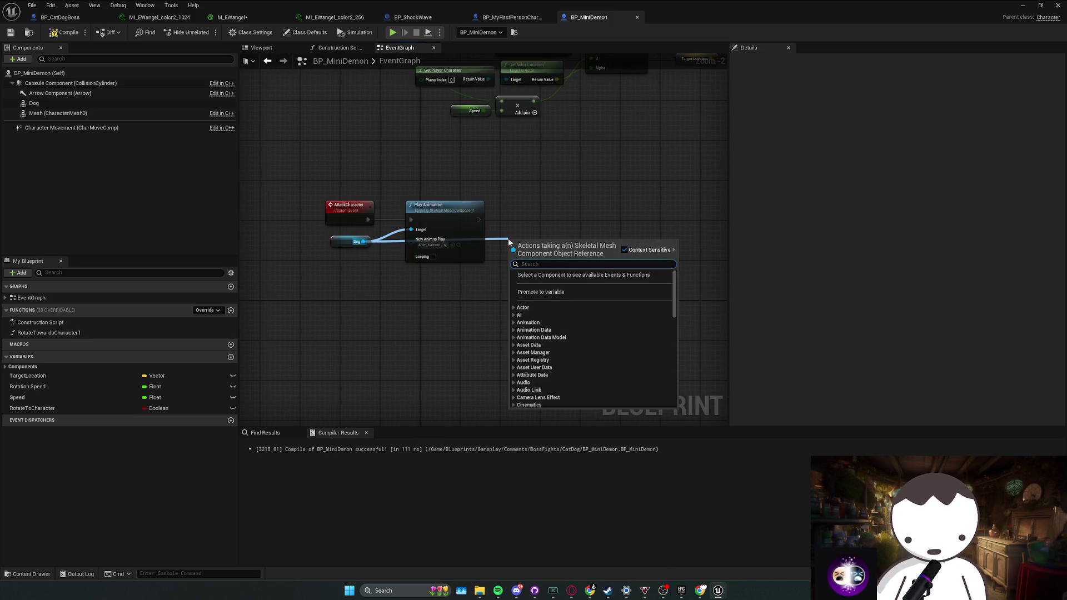
Search the action list for animation-binding and 'finish' nodes.
type("get")
key("BackSpace")
key("BackSpace")
key("BackSpace")
type("bind anima")
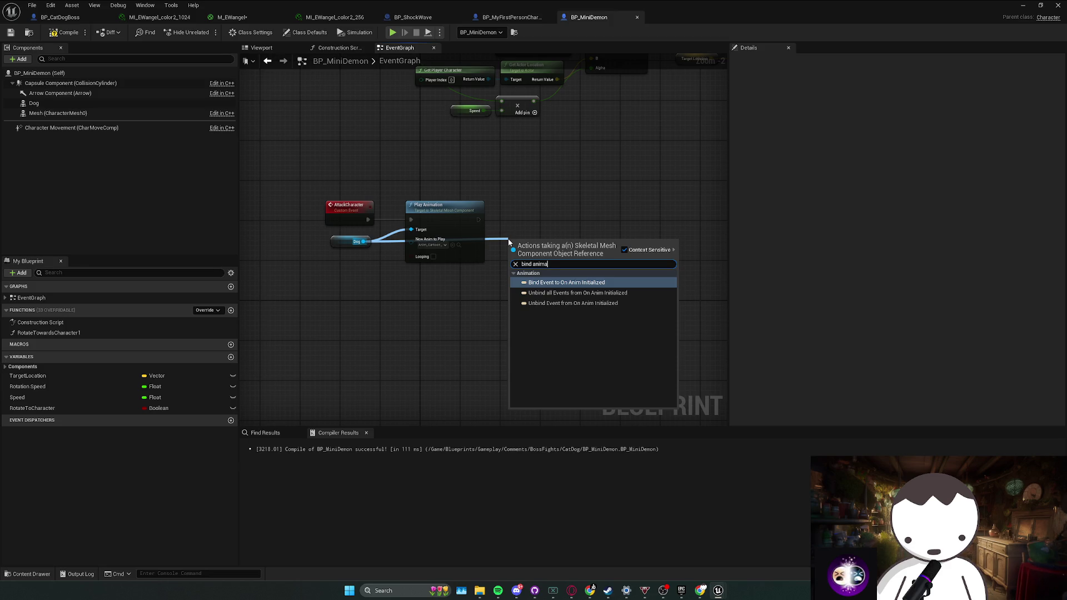
key("BackSpace")
key("BackSpace")
key("BackSpace")
key("BackSpace")
key("BackSpace")
type("fini")
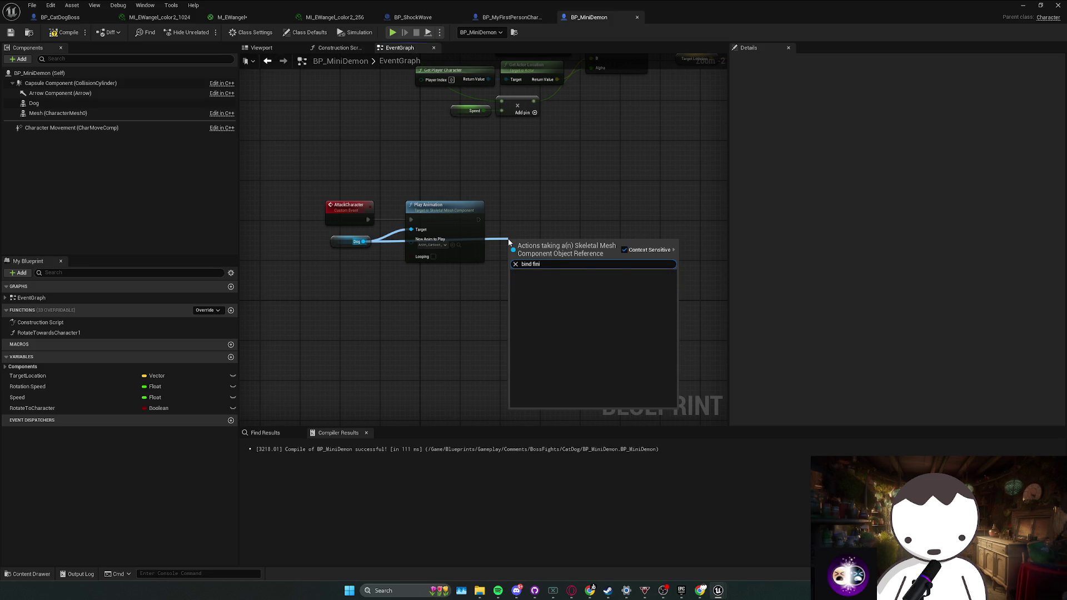
key("ctrl+a")
type("finish")
Add a Get Animation Data node reading the Dog mesh's AnimationData beneath Play Animation.
mouse_move(363, 241)
left_mouse_down()
mouse_move(389, 266)
mouse_move(421, 269)
left_mouse_up()
type("get")
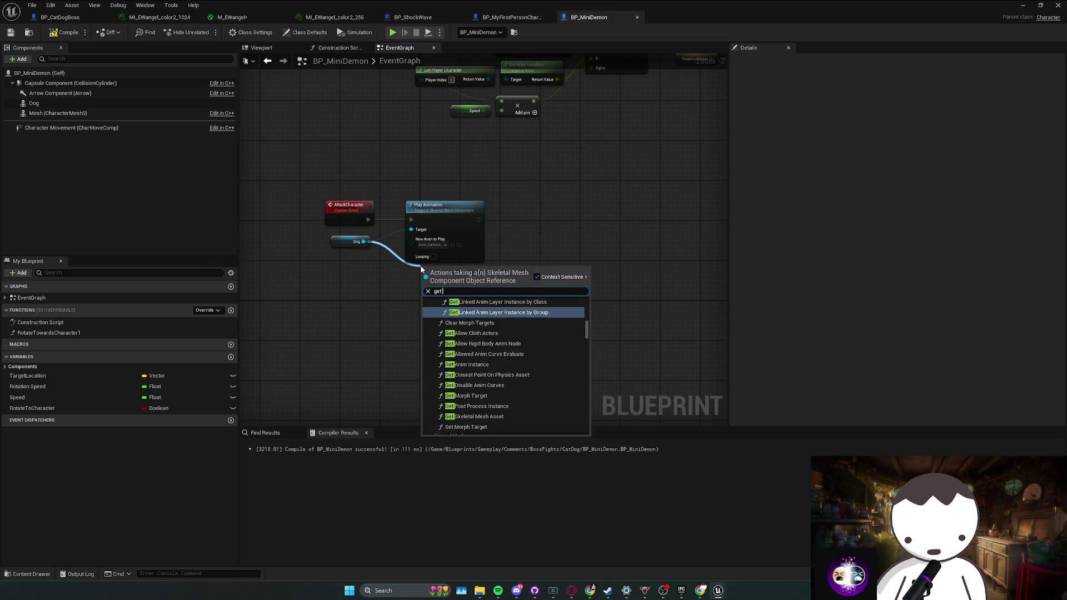
type(" animation")
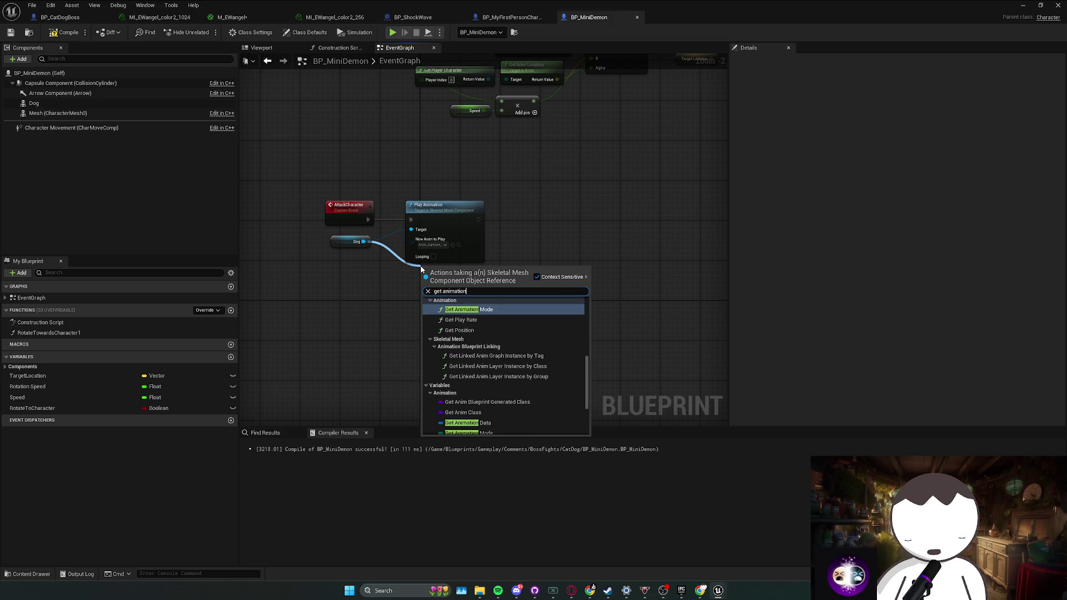
scroll(497, 363, "down", 2)
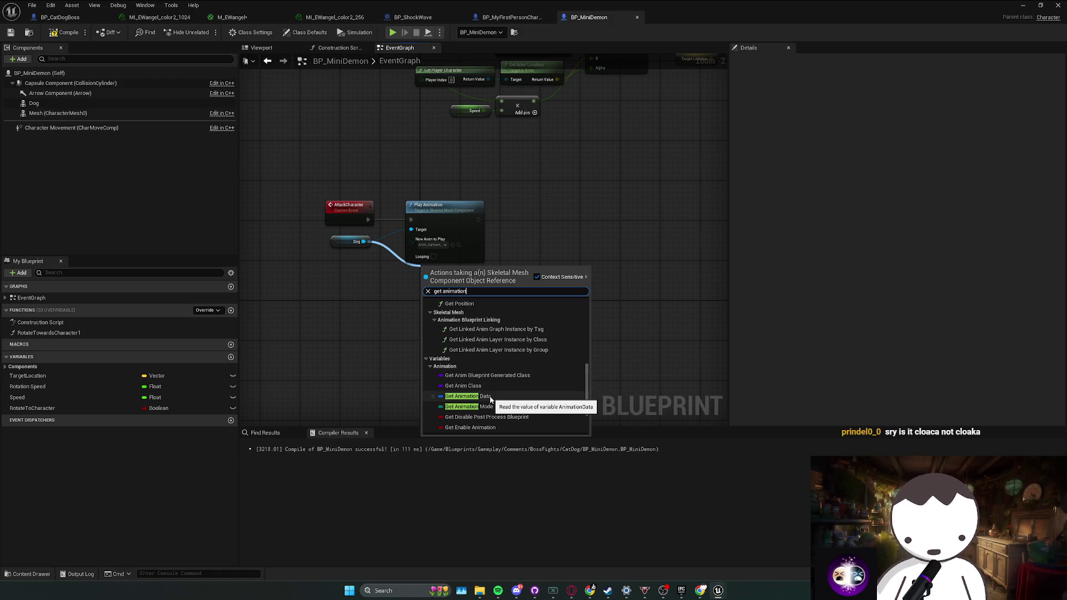
scroll(492, 399, "down", 3)
scroll(494, 396, "up", 5)
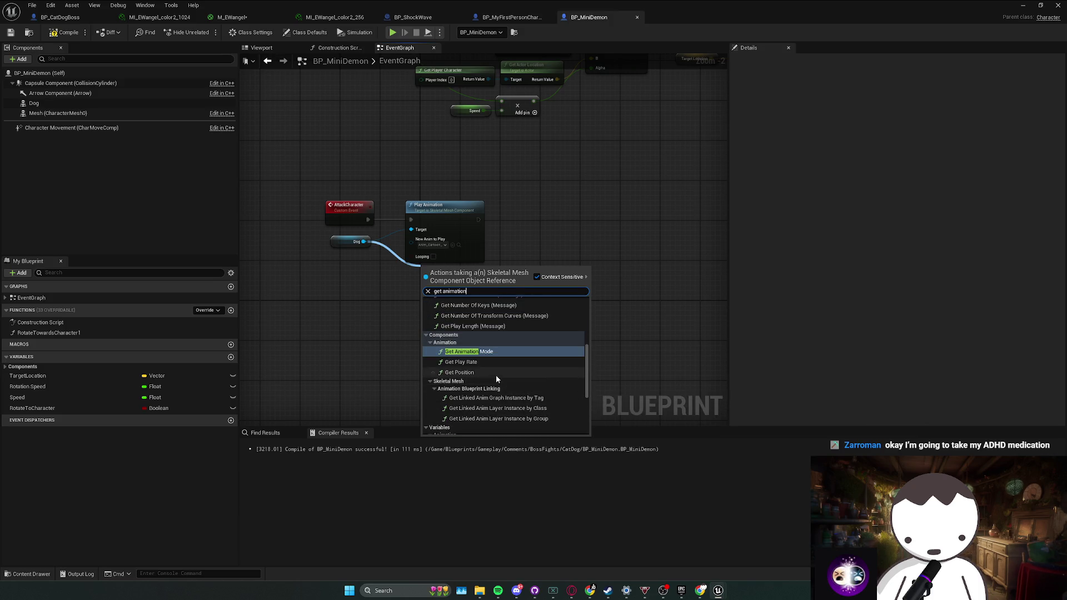
scroll(500, 389, "up", 4)
scroll(500, 389, "down", 5)
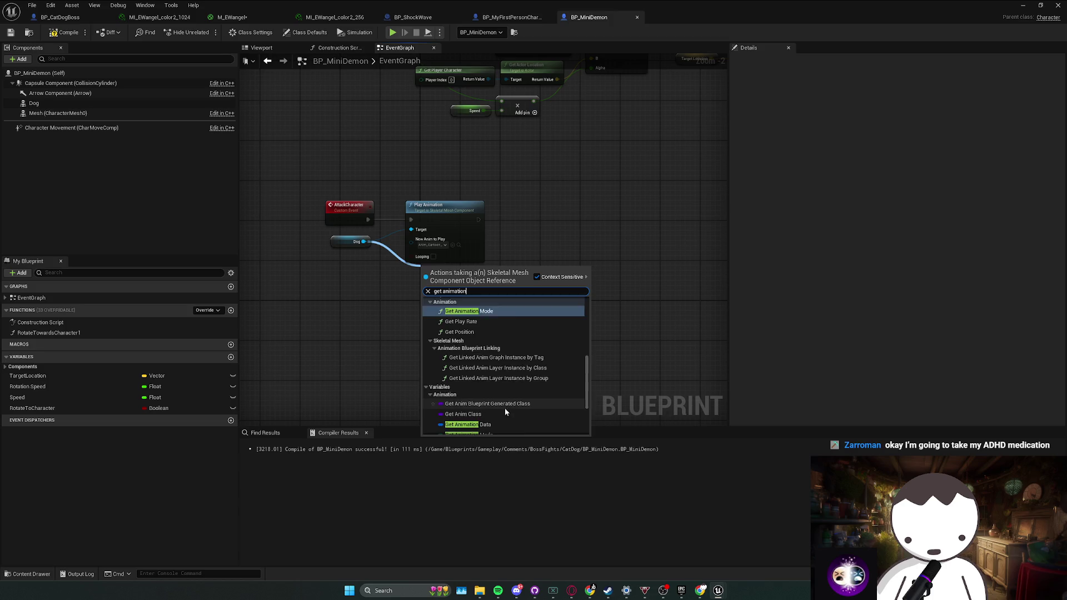
left_click(489, 341)
Add a Break Single Animation Play Data node off the Animation Data output and expand its pins.
left_click_drag(461, 313, 492, 318)
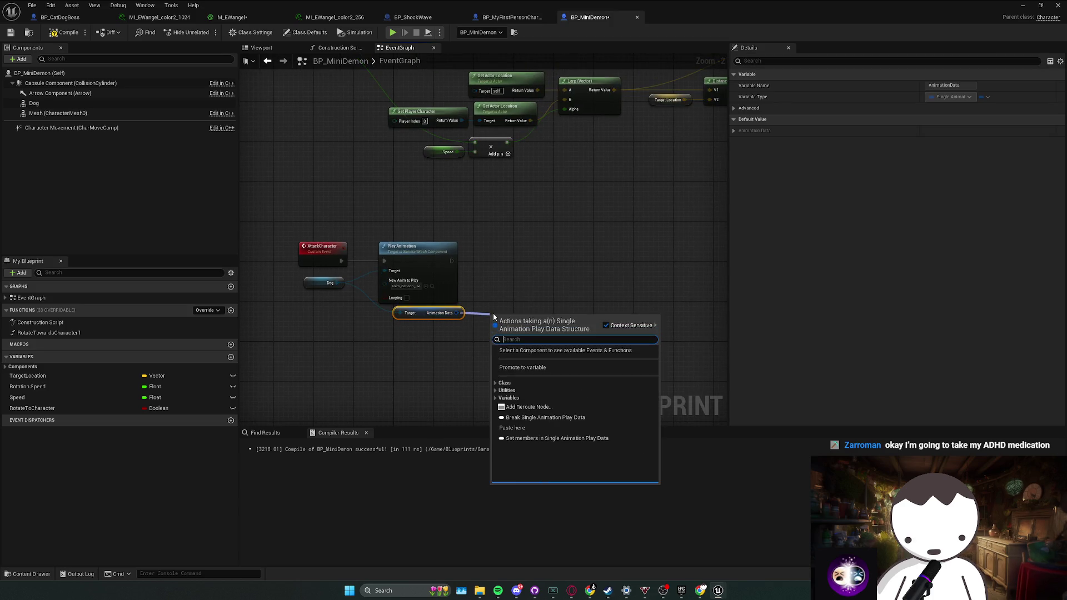
type("brea")
left_click(536, 350)
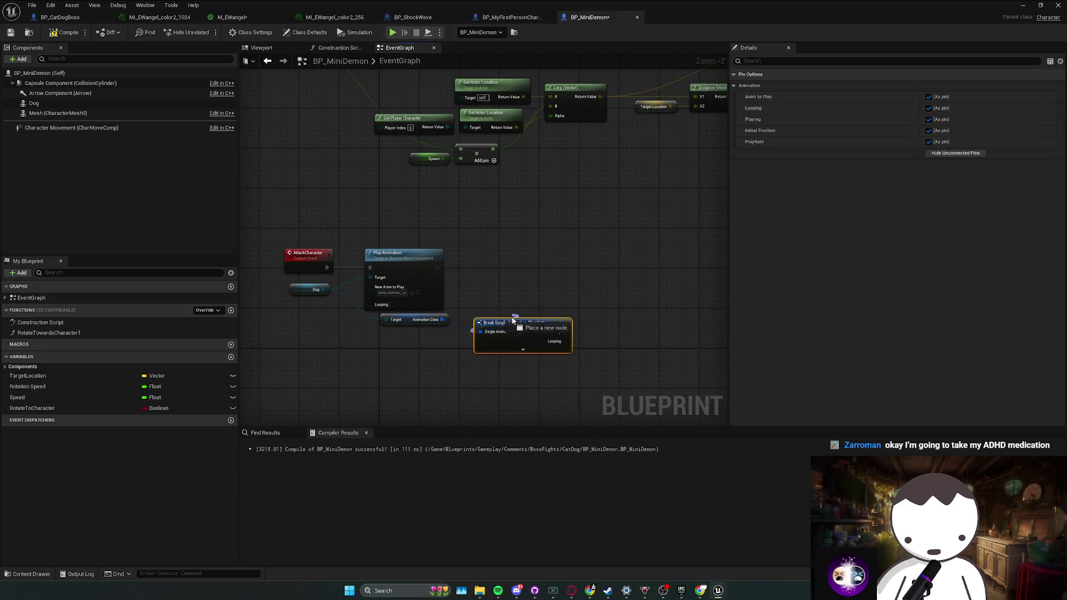
left_click(534, 335)
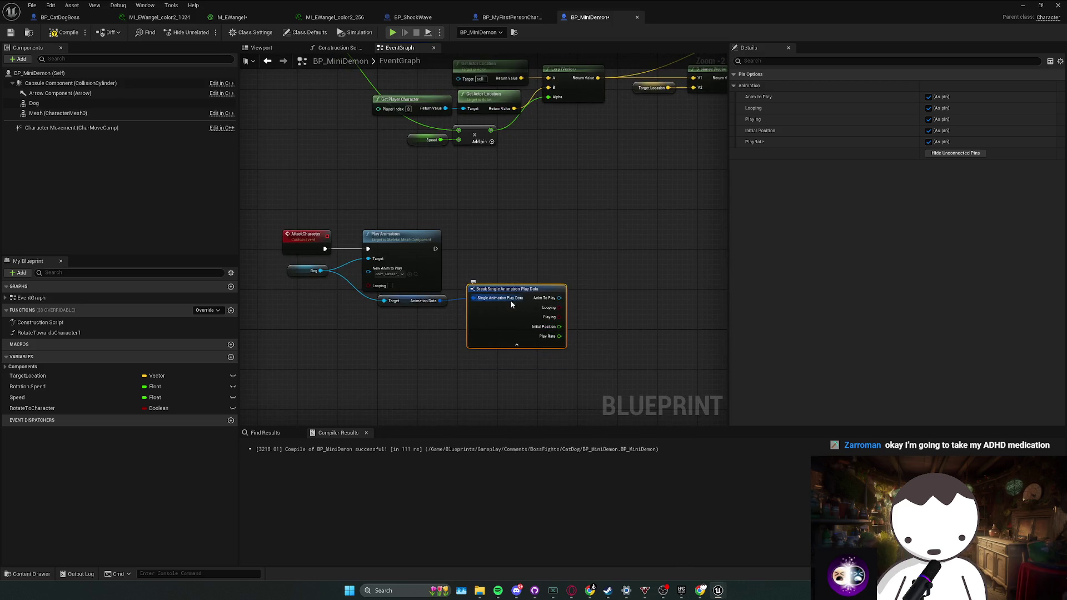
left_click_drag(390, 322, 478, 297)
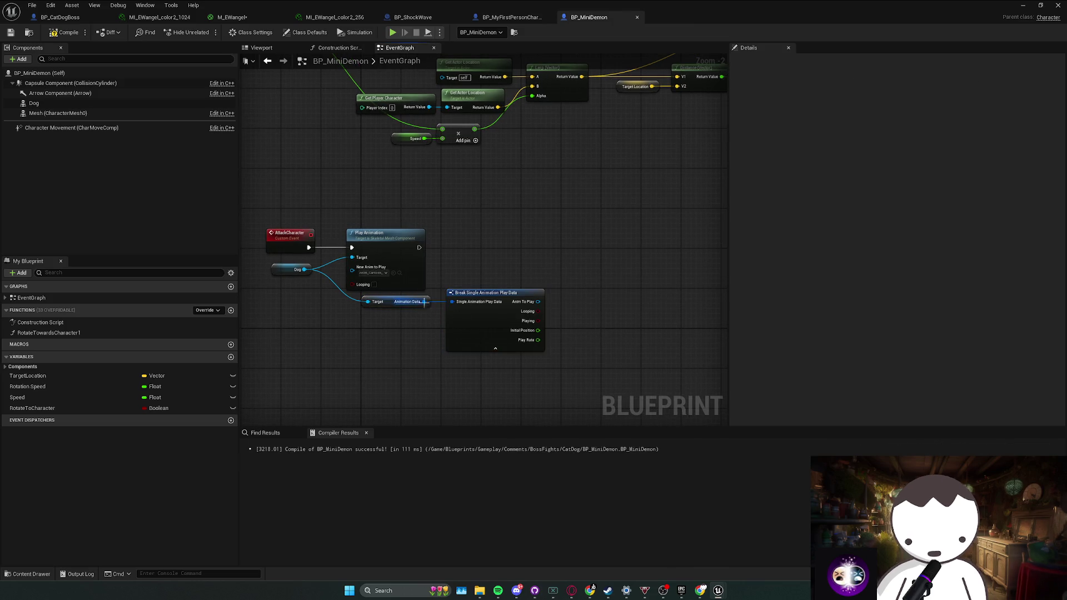
left_click_drag(451, 301, 468, 269)
type("fin")
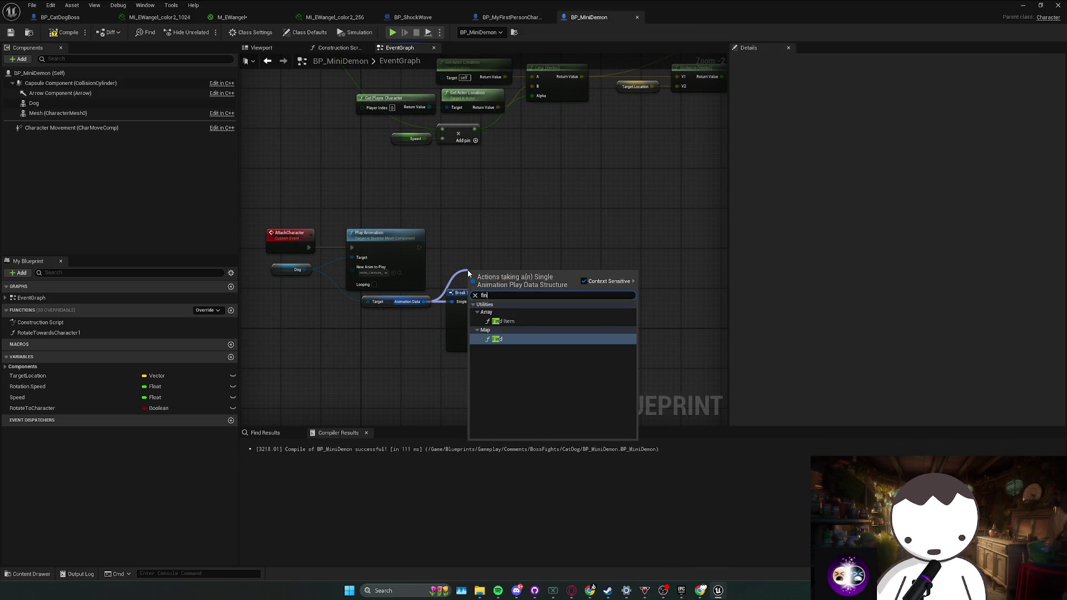
left_click(514, 264)
Shift the Animation Data and Break nodes left, then delete the Break node.
left_click(463, 291)
left_click(388, 289, "ctrl")
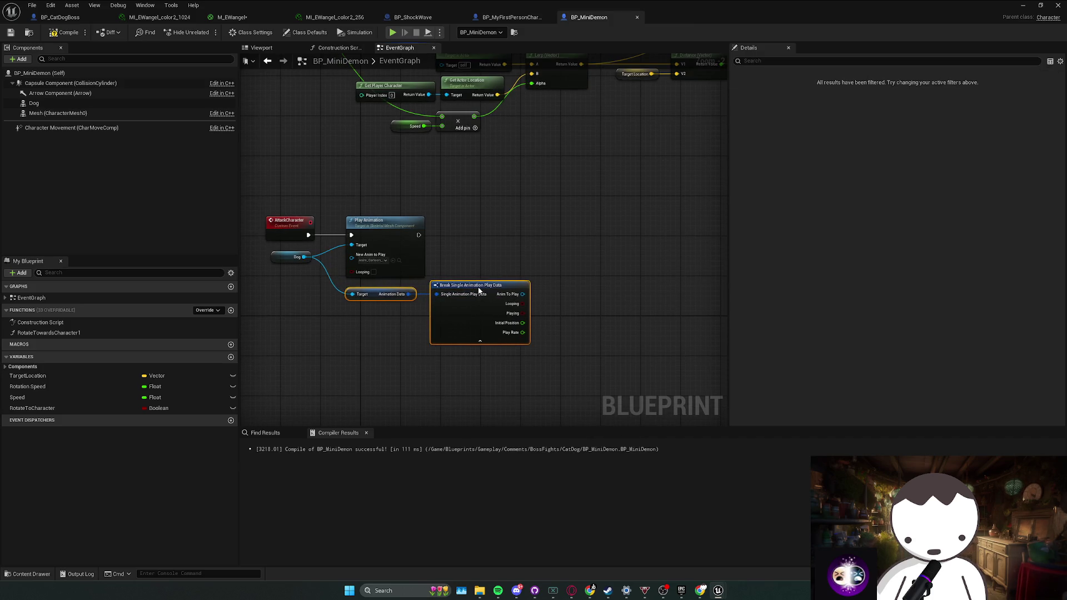
left_click_drag(478, 287, 465, 288)
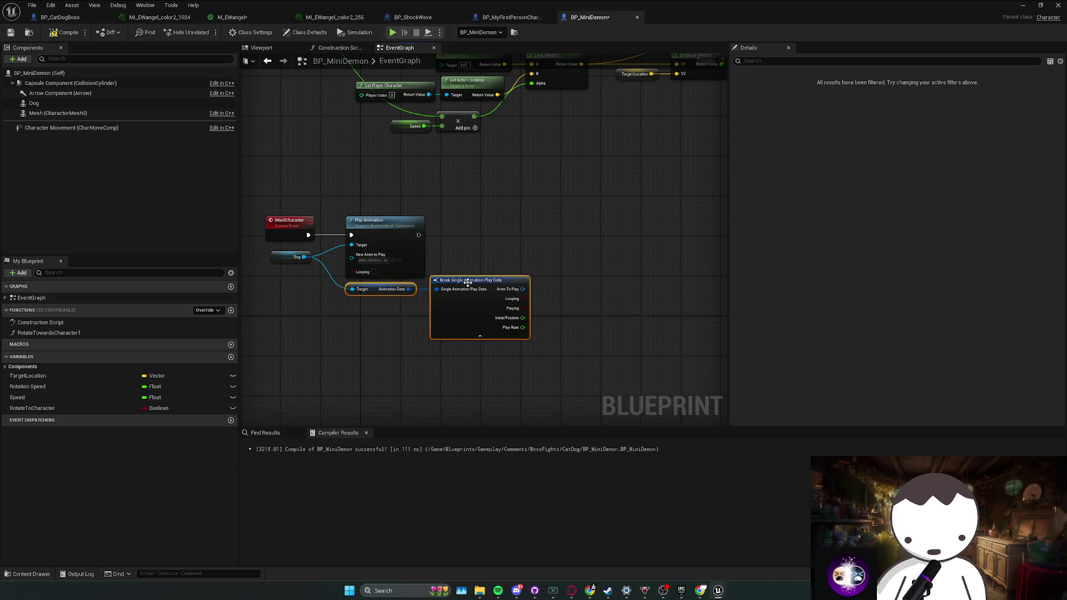
left_click(579, 267)
scroll(532, 312, "up", 2)
left_click_drag(532, 312, 563, 322)
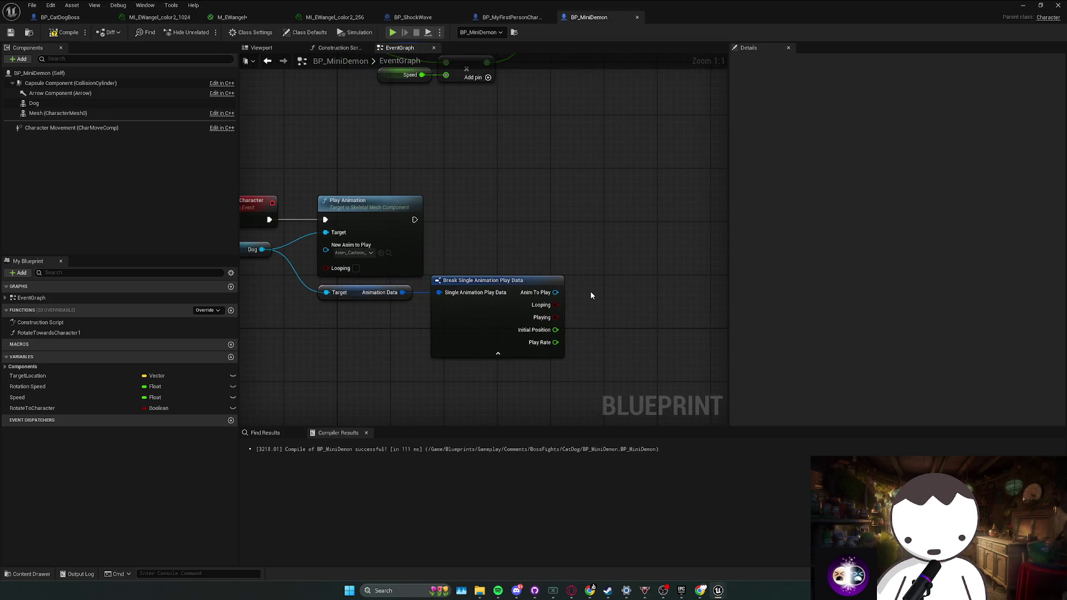
left_click_drag(602, 276, 553, 330)
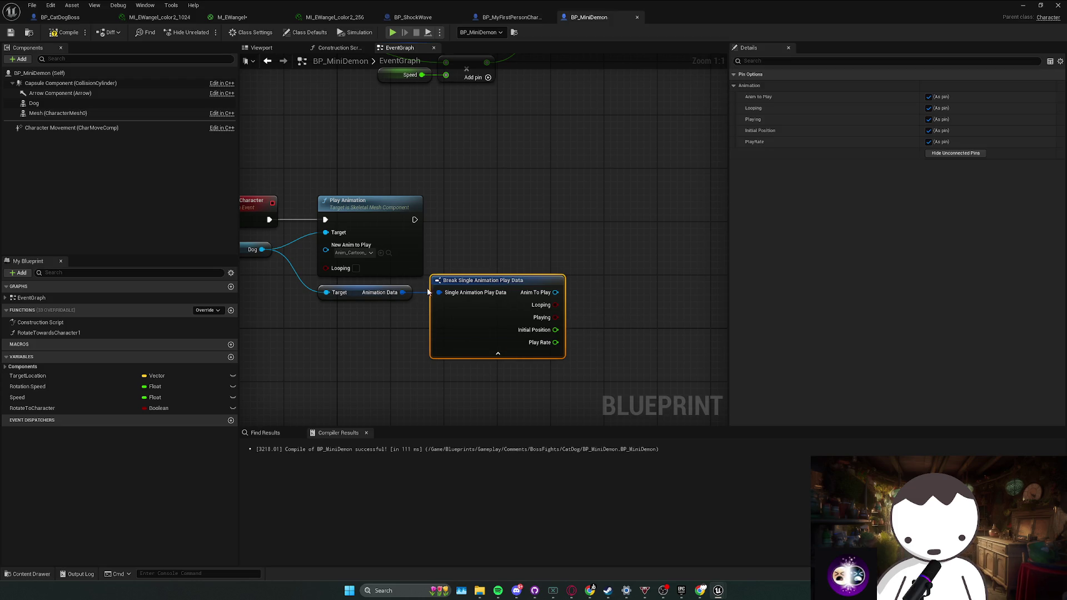
key("Delete")
Add a 3.0-second Delay after Play Animation, then delete it again.
left_click(465, 241)
mouse_move(467, 233)
left_mouse_down()
mouse_move(454, 208)
mouse_move(429, 253)
left_mouse_up()
type("3")
left_click(505, 274)
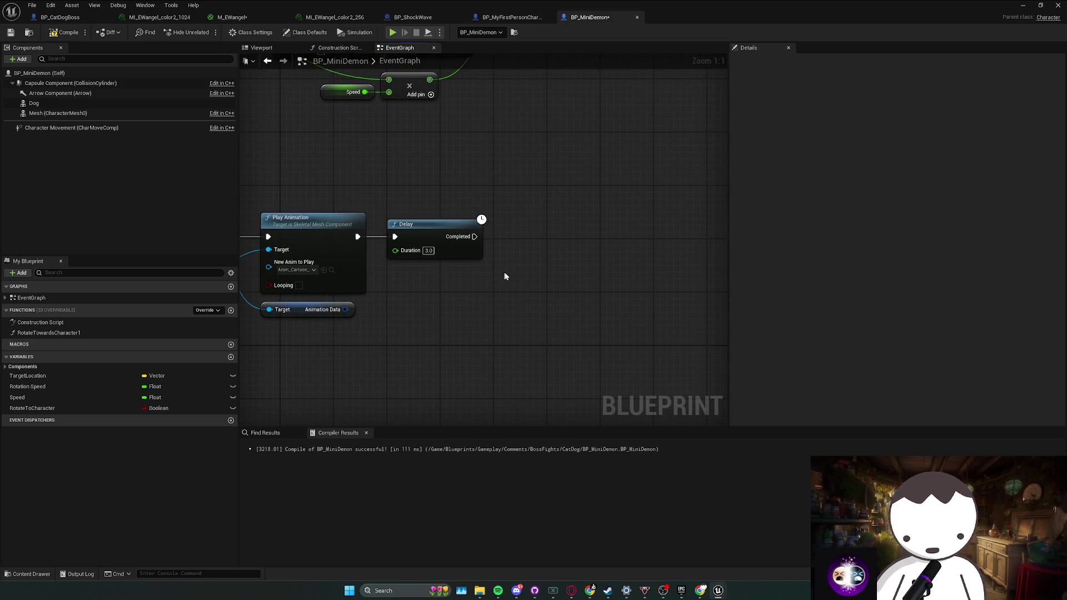
left_click_drag(489, 238, 521, 240)
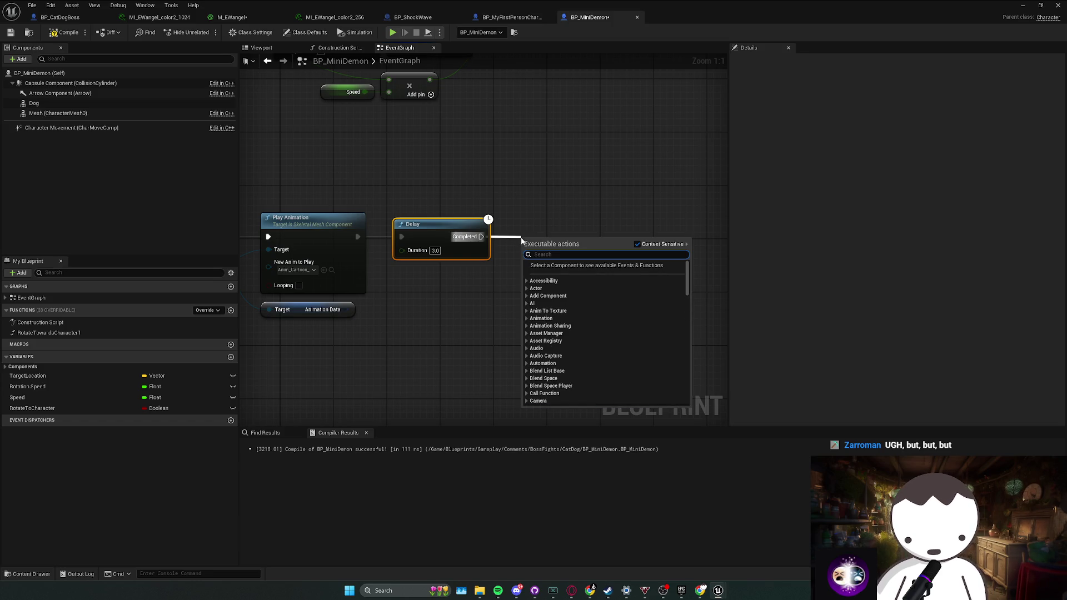
key("Escape")
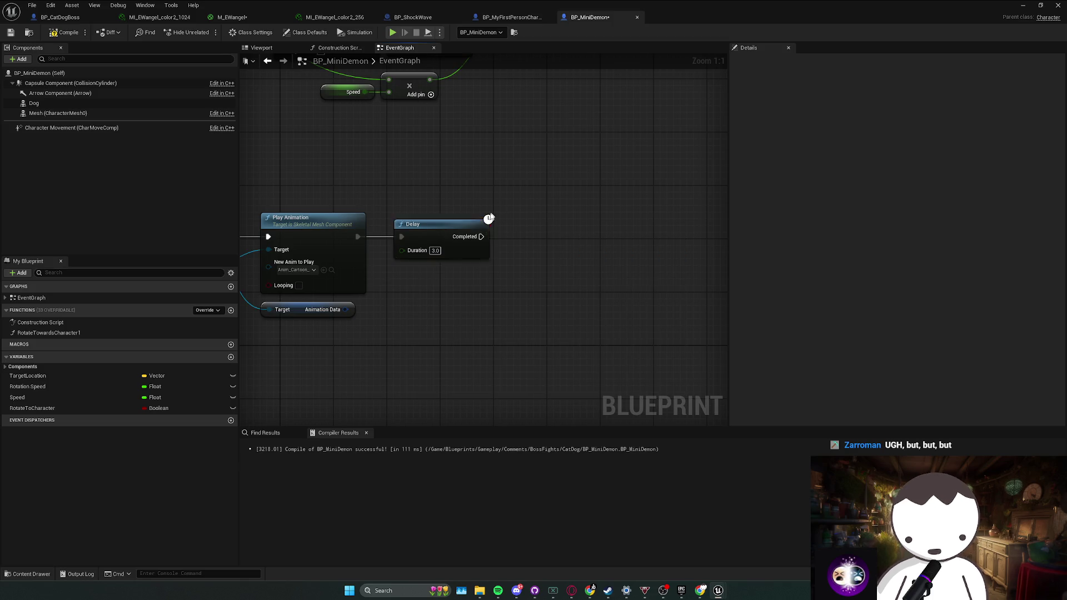
scroll(539, 247, "down", 3)
key("Delete")
Delete the Get Animation Data node, then pan over to the Distance and Target Location nodes.
mouse_move(559, 278)
left_mouse_down()
mouse_move(338, 312)
mouse_move(653, 231)
mouse_move(450, 289)
mouse_move(432, 306)
left_mouse_up()
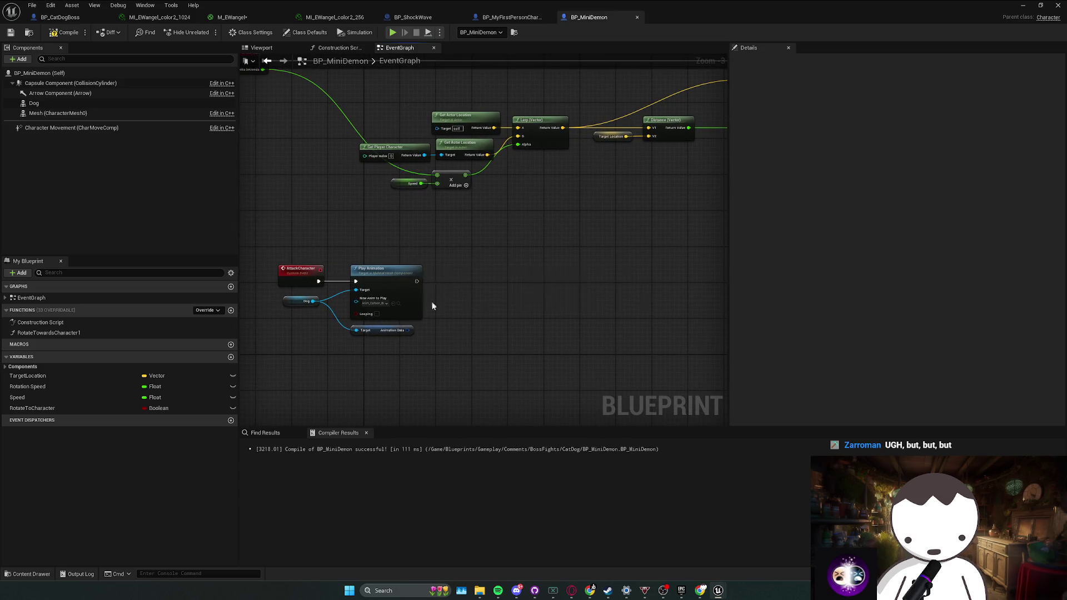
left_click(414, 330)
scroll(434, 334, "up", 1)
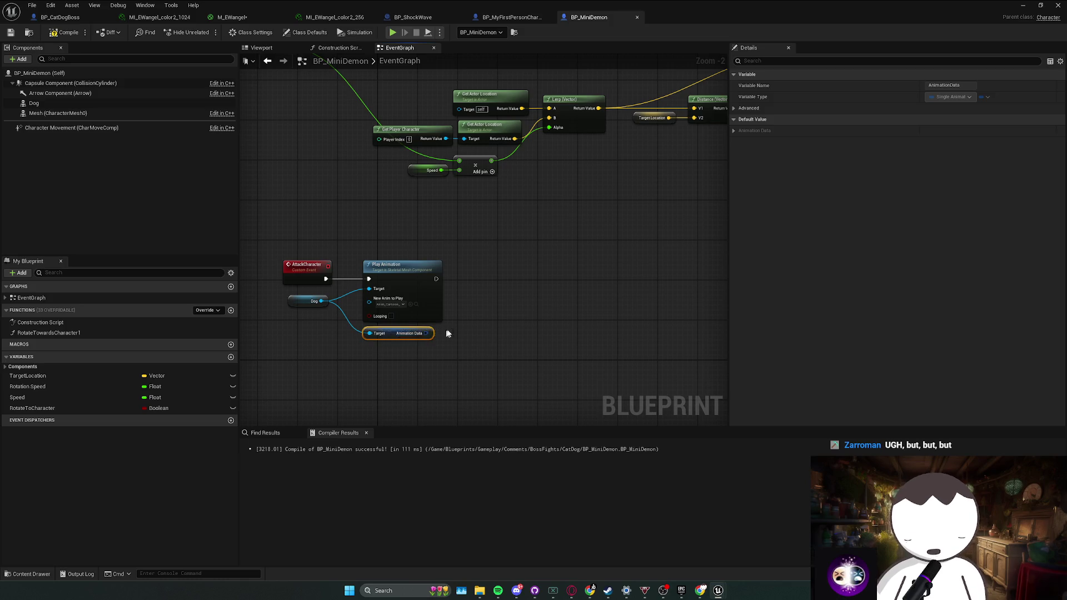
key("Delete")
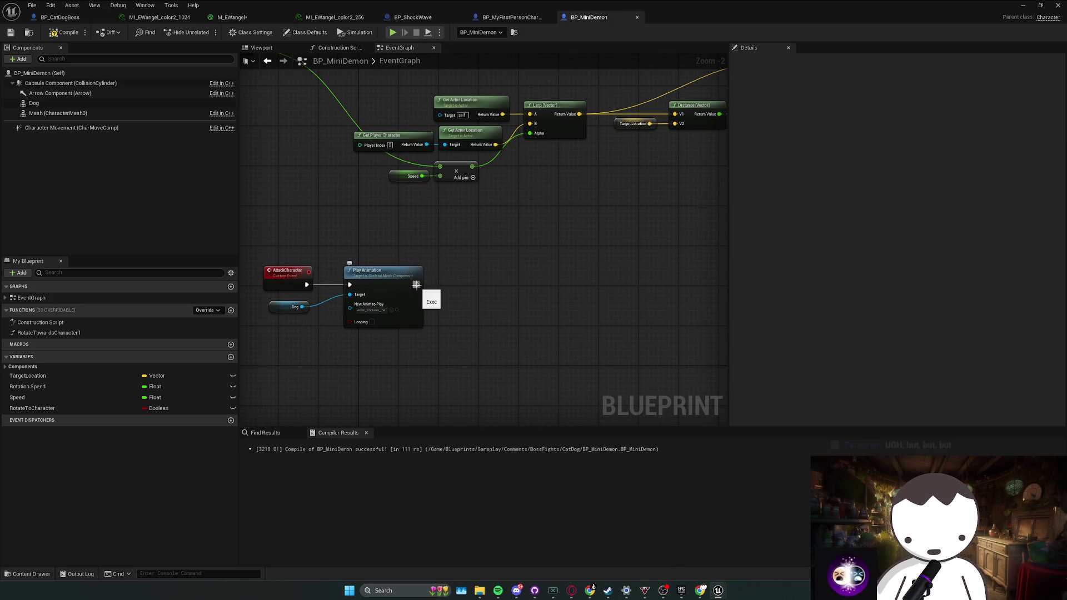
mouse_move(416, 284)
left_mouse_down()
mouse_move(595, 272)
mouse_move(333, 309)
left_mouse_up()
mouse_move(500, 282)
left_mouse_down()
mouse_move(390, 298)
mouse_move(636, 266)
mouse_move(455, 283)
mouse_move(517, 293)
mouse_move(459, 283)
mouse_move(524, 267)
mouse_move(514, 255)
mouse_move(653, 253)
mouse_move(504, 260)
mouse_move(645, 264)
left_mouse_up()
scroll(500, 286, "down", 1)
scroll(521, 296, "down", 2)
scroll(520, 296, "up", 1)
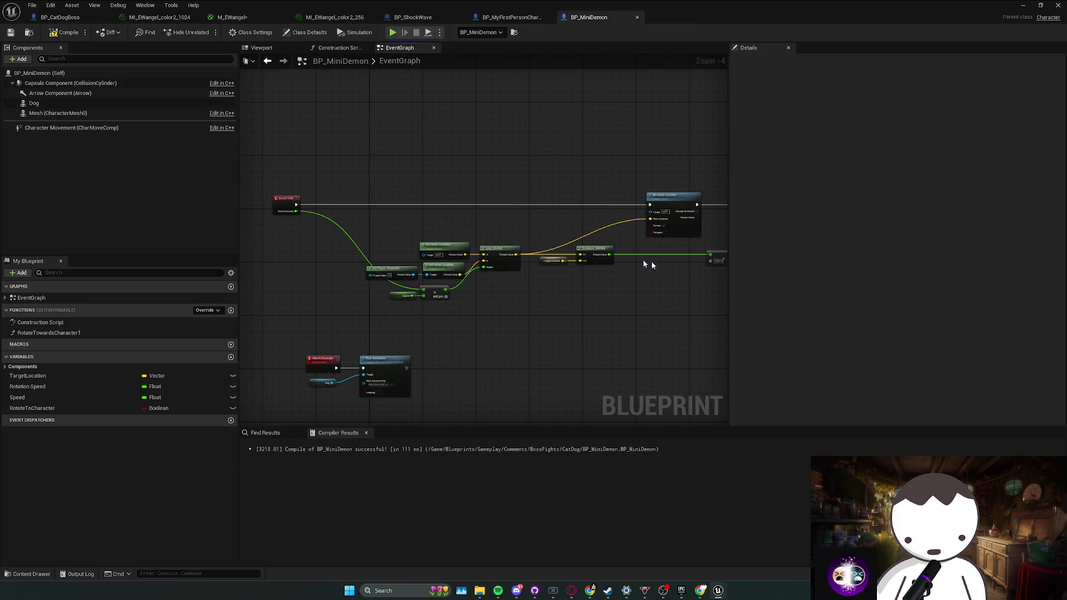
Route Event Tick through a Branch and promote its Condition to a new Boolean named Attacking.
left_click(432, 204)
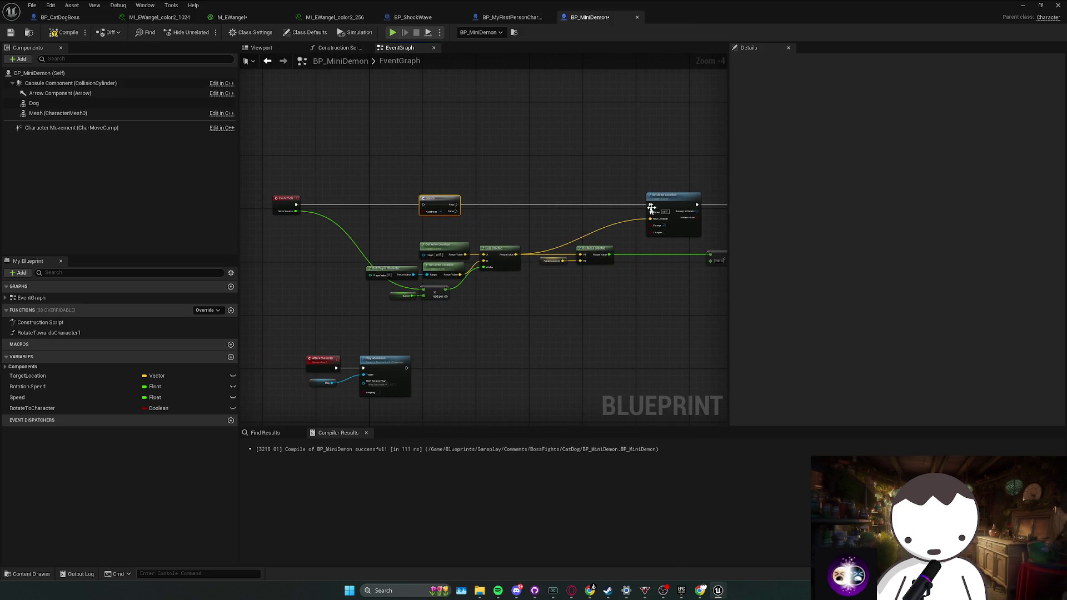
mouse_move(651, 205)
left_mouse_down()
mouse_move(415, 209)
mouse_move(431, 202)
mouse_move(426, 225)
left_mouse_up()
type("gravity")
key("Return")
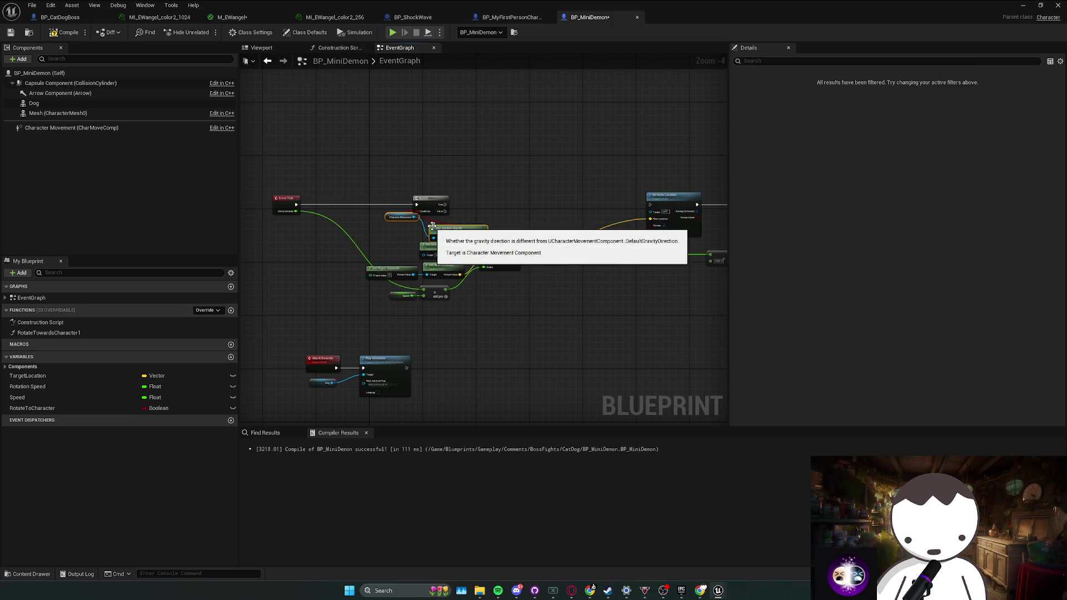
left_click(412, 233)
left_click_drag(417, 211, 431, 226)
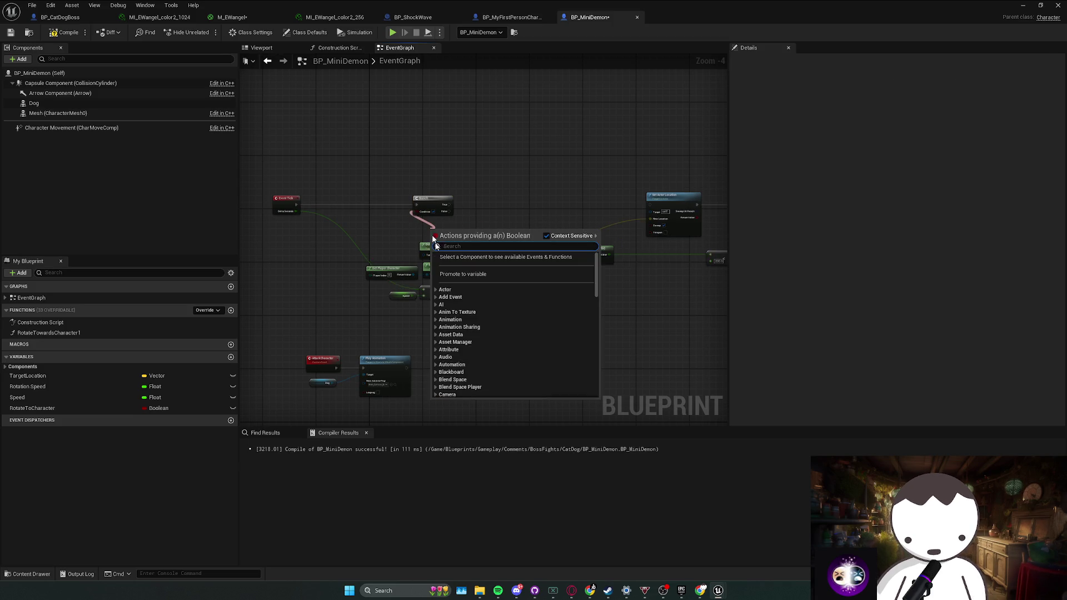
left_click(464, 274)
type("Attackin")
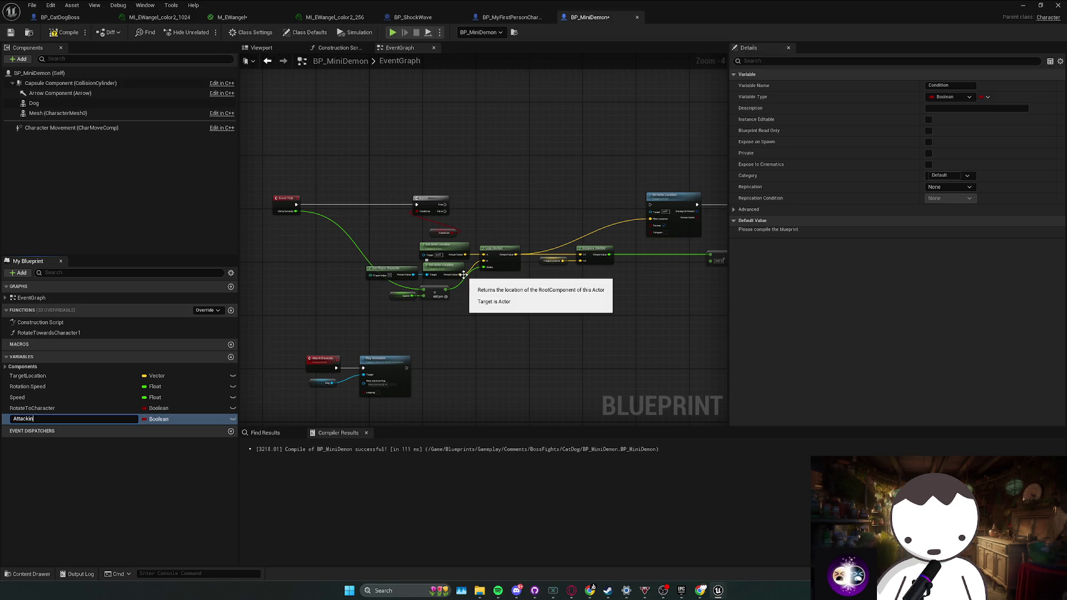
type("g")
left_click_drag(445, 232, 434, 219)
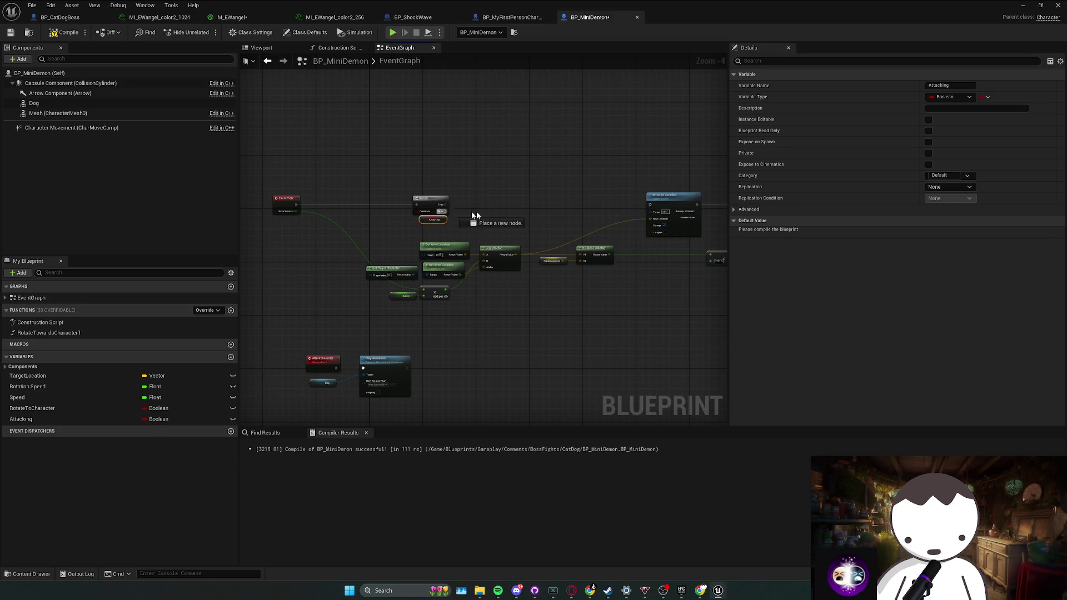
Wire a SET Attacking node after Play Animation with its value ticked true.
scroll(512, 270, "up", 2)
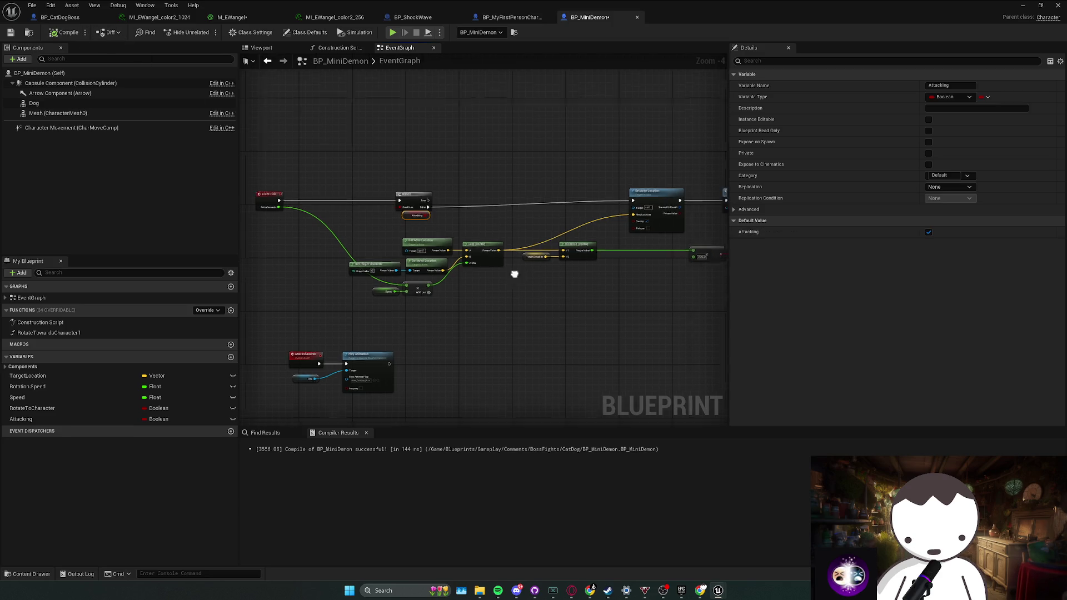
mouse_move(167, 419)
left_mouse_down()
mouse_move(231, 397)
mouse_move(483, 367)
mouse_move(487, 280)
left_mouse_up()
left_click(484, 379)
left_click_drag(424, 288, 457, 288)
left_click(482, 298)
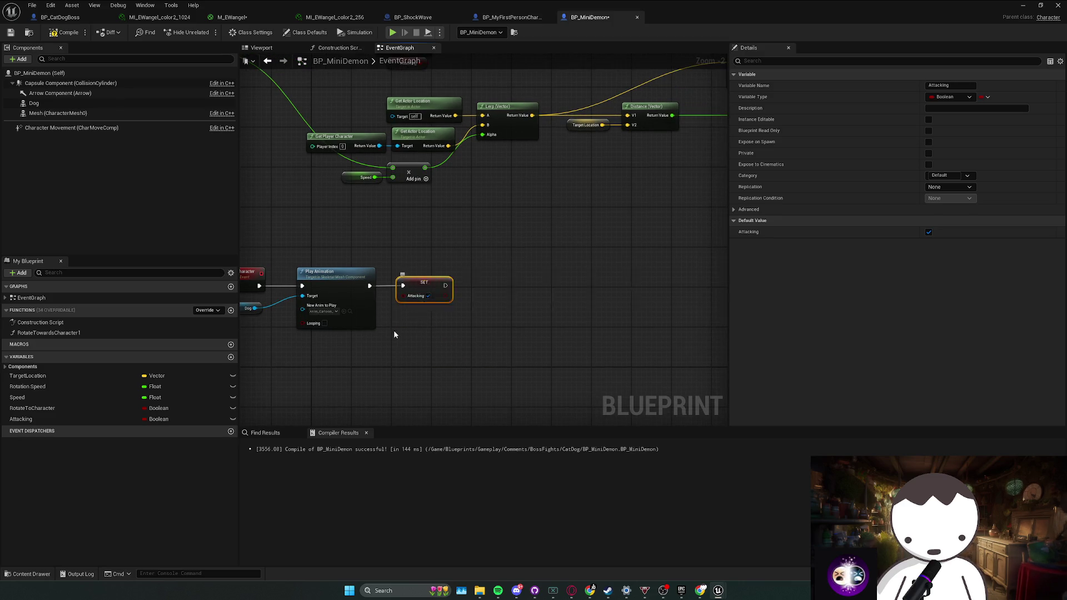
left_click(393, 330)
Try adding a Get Animation Sequence node from Dog, then delete it.
left_click_drag(303, 306, 398, 352)
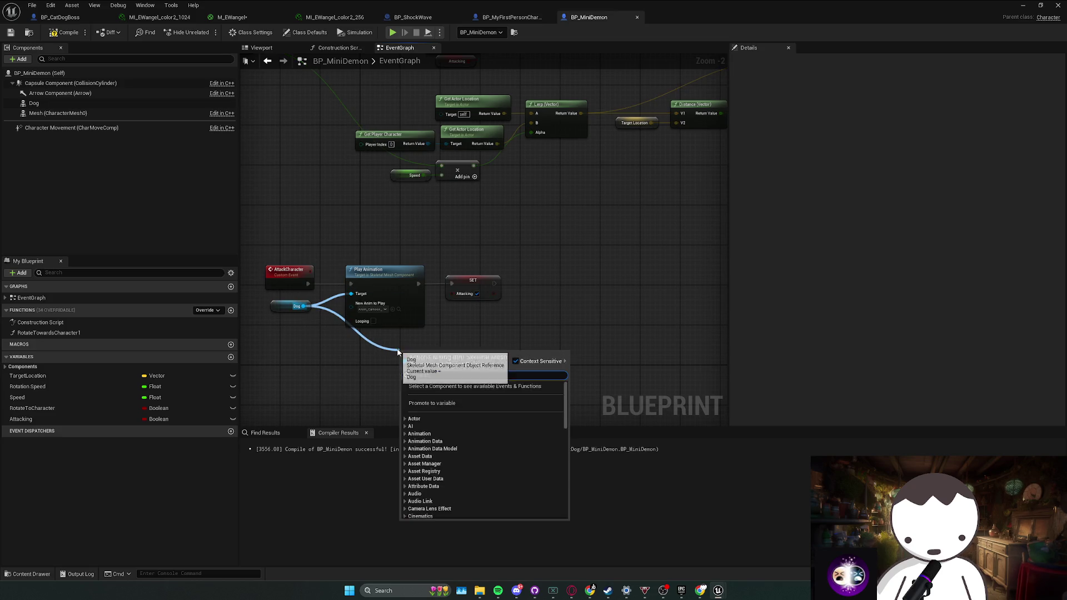
type("get animat")
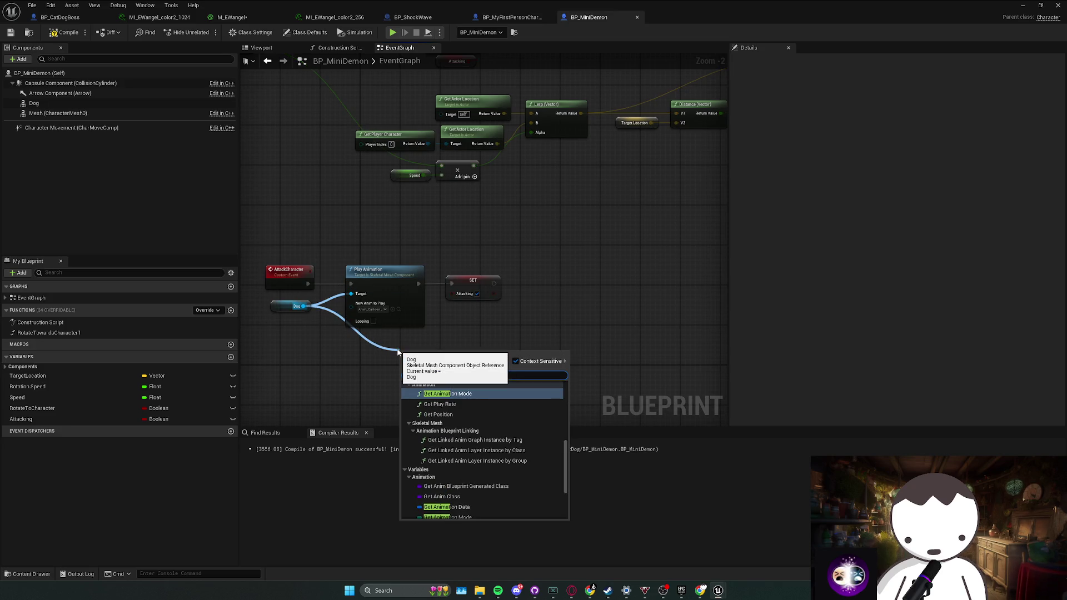
scroll(492, 468, "down", 1)
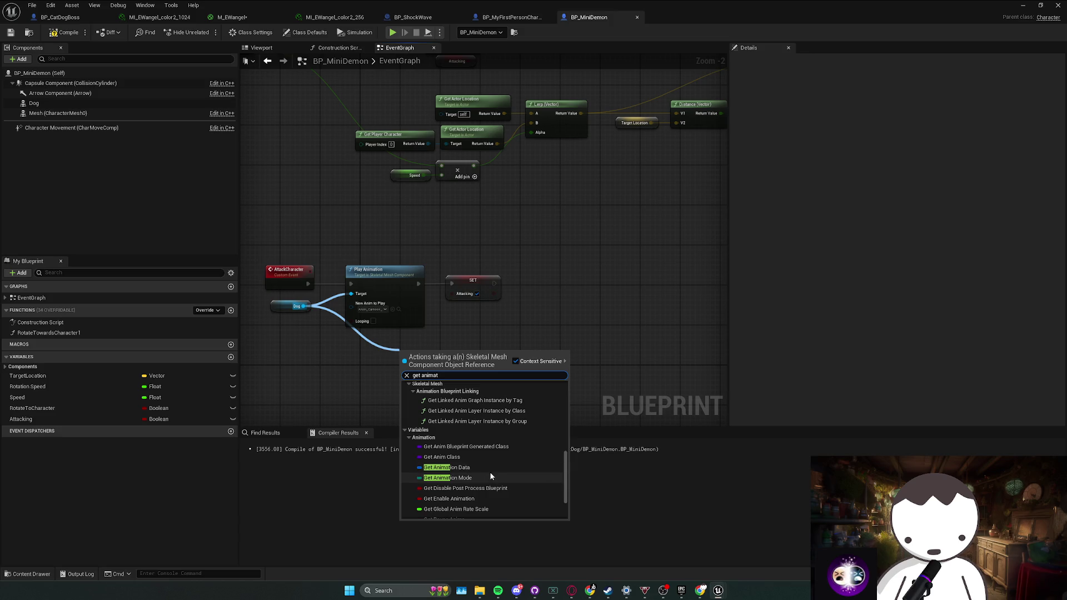
scroll(489, 472, "down", 1)
scroll(479, 467, "up", 2)
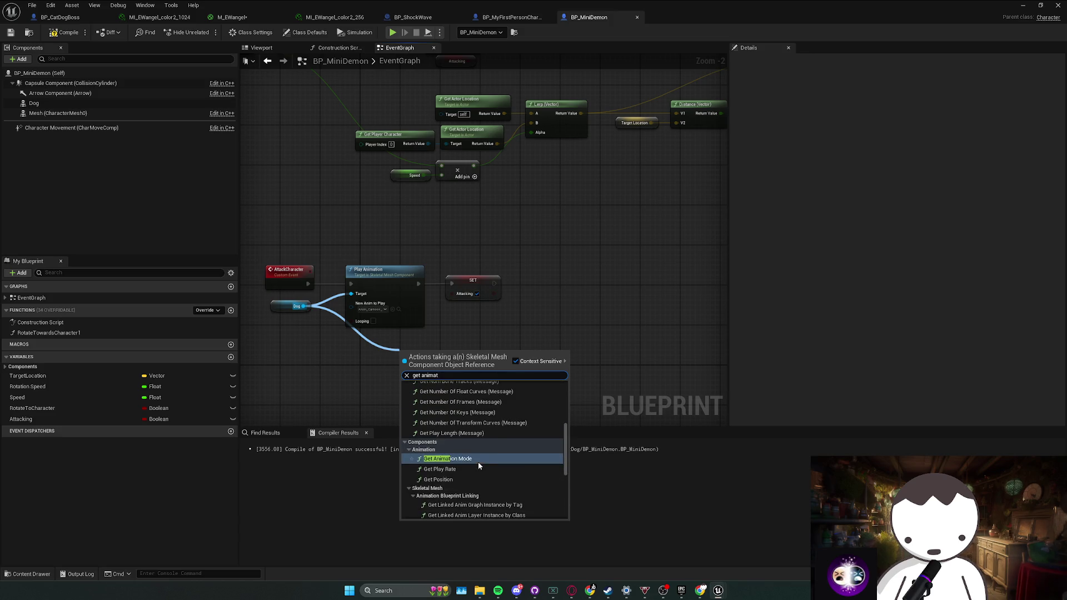
scroll(470, 471, "up", 1)
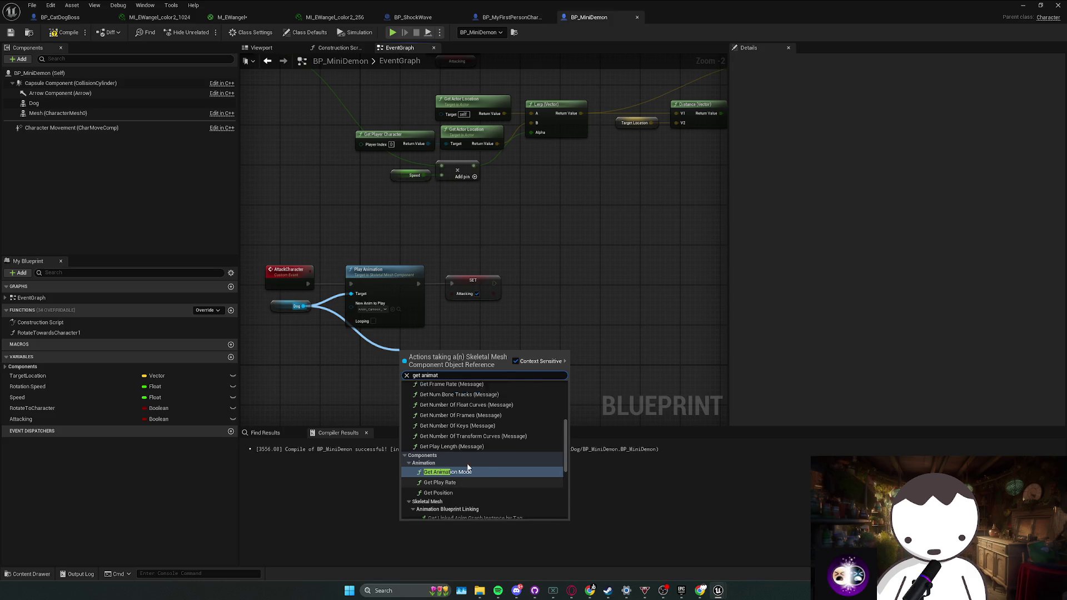
scroll(480, 463, "up", 3)
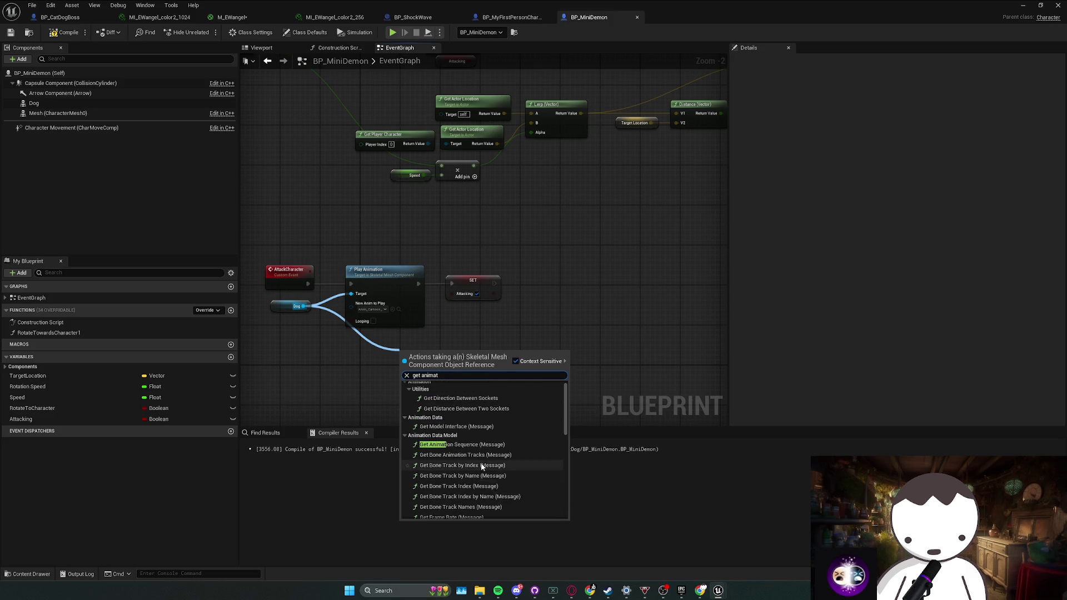
left_click(472, 445)
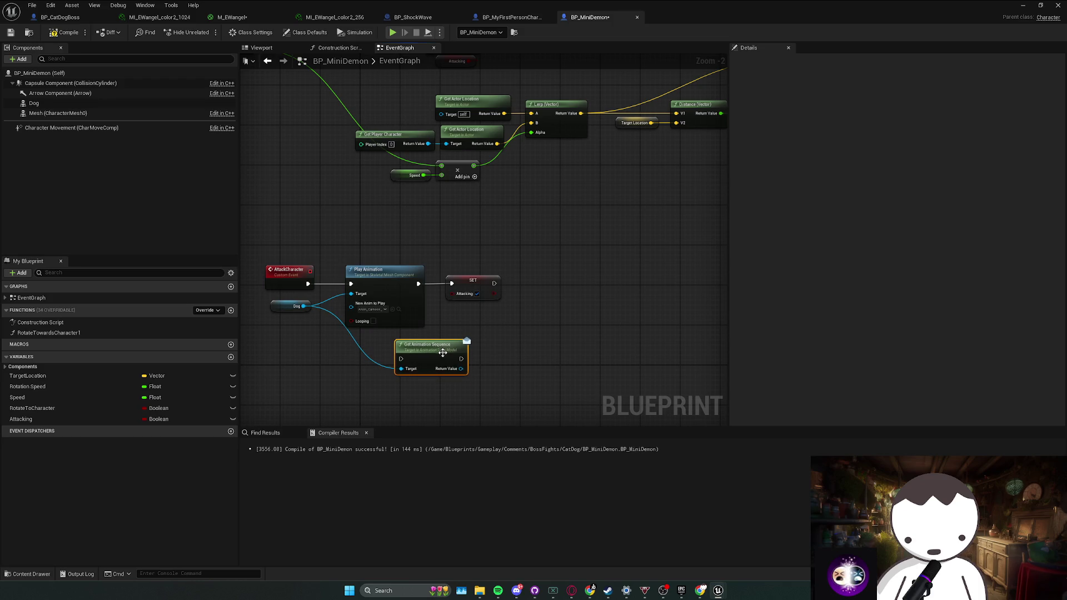
left_click_drag(461, 369, 501, 372)
type("fini9")
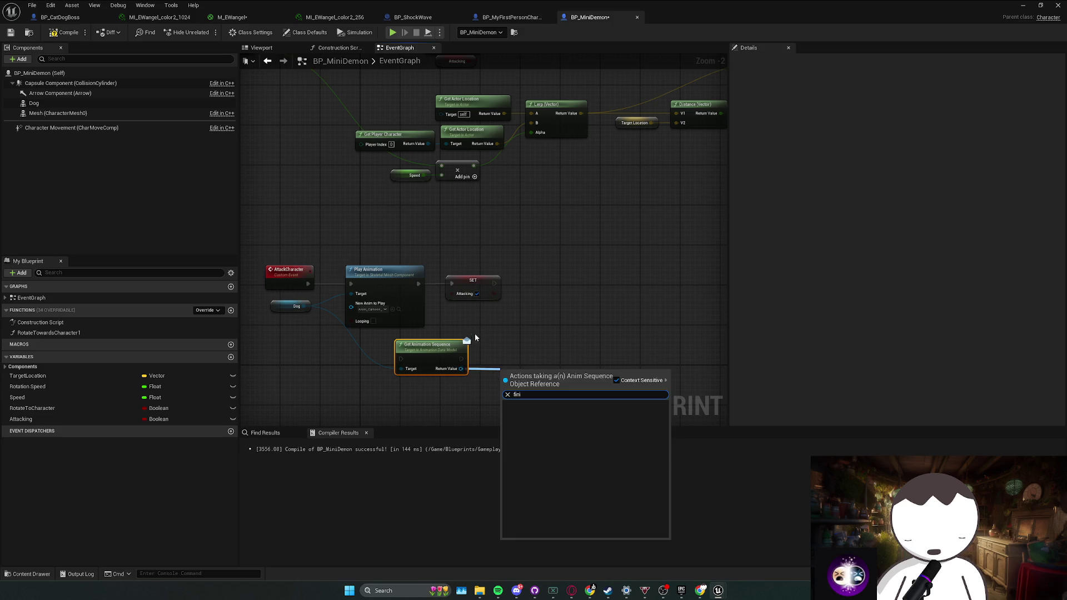
key("Escape")
key("Delete")
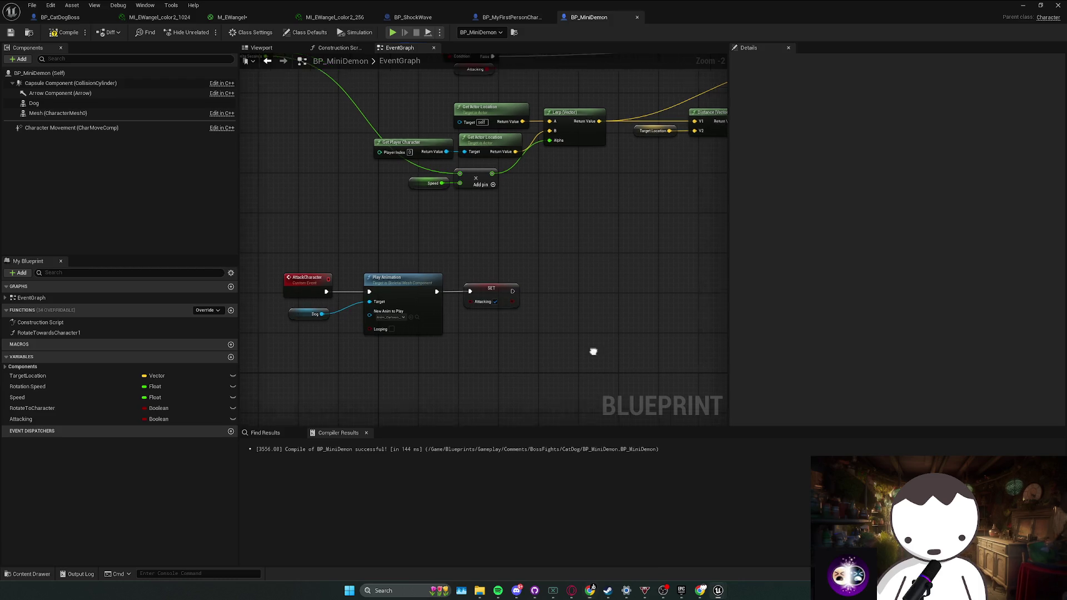
left_click_drag(583, 353, 554, 333)
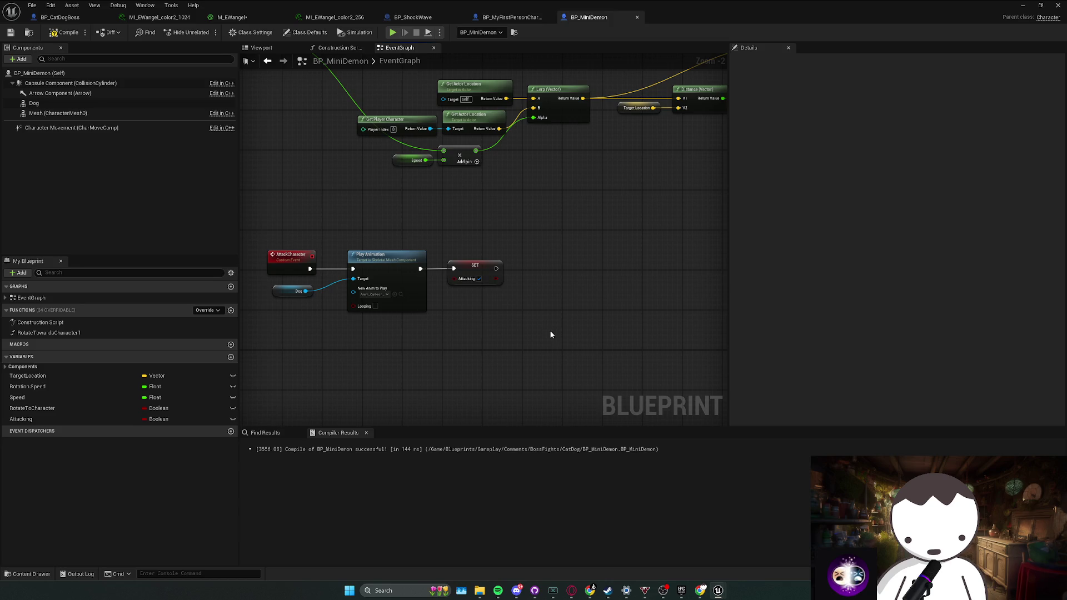
scroll(462, 328, "down", 1)
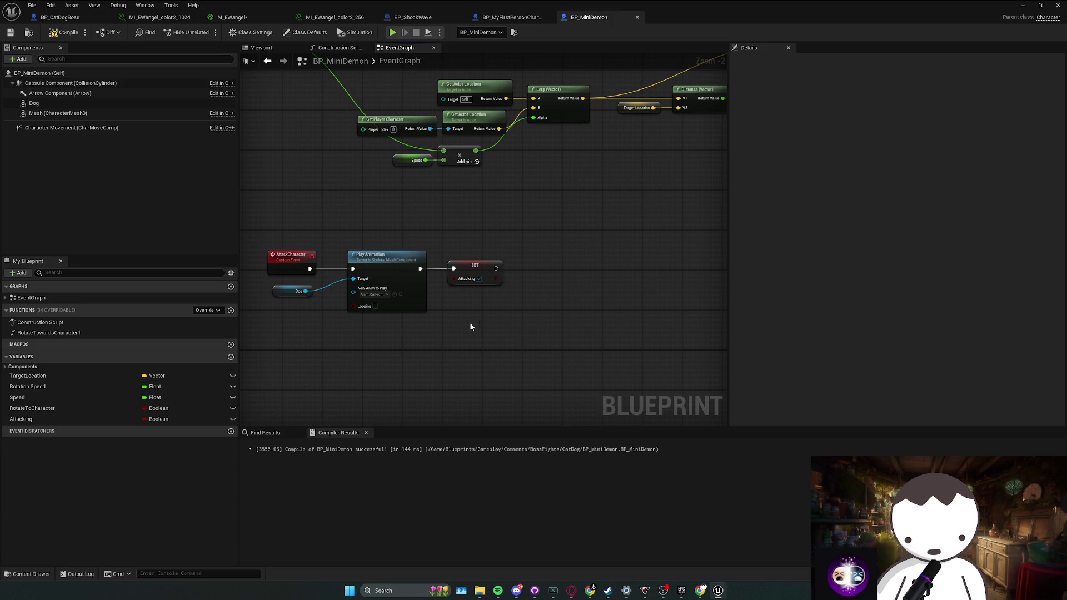
scroll(498, 338, "down", 1)
scroll(493, 340, "up", 1)
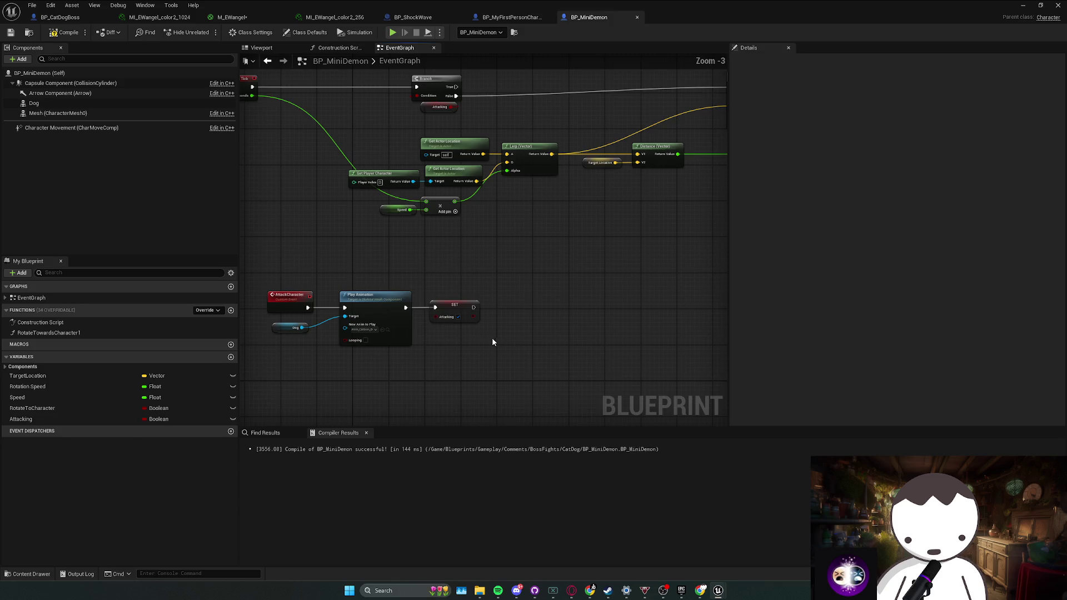
Add a 2-second Delay after SET Attacking, followed by a second SET Attacking node.
left_click(510, 305)
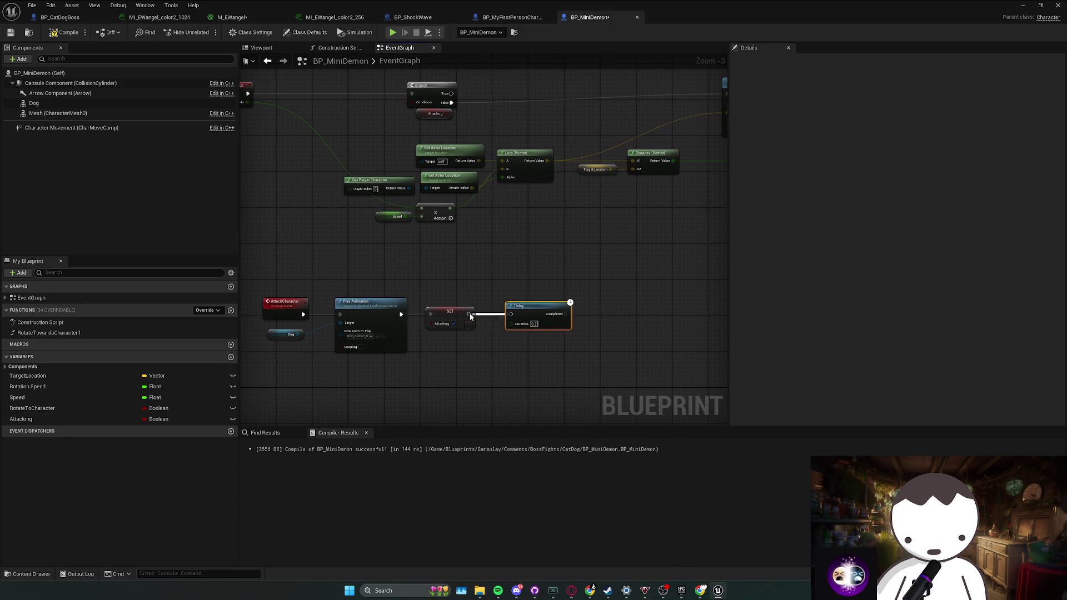
type("2")
key("Return")
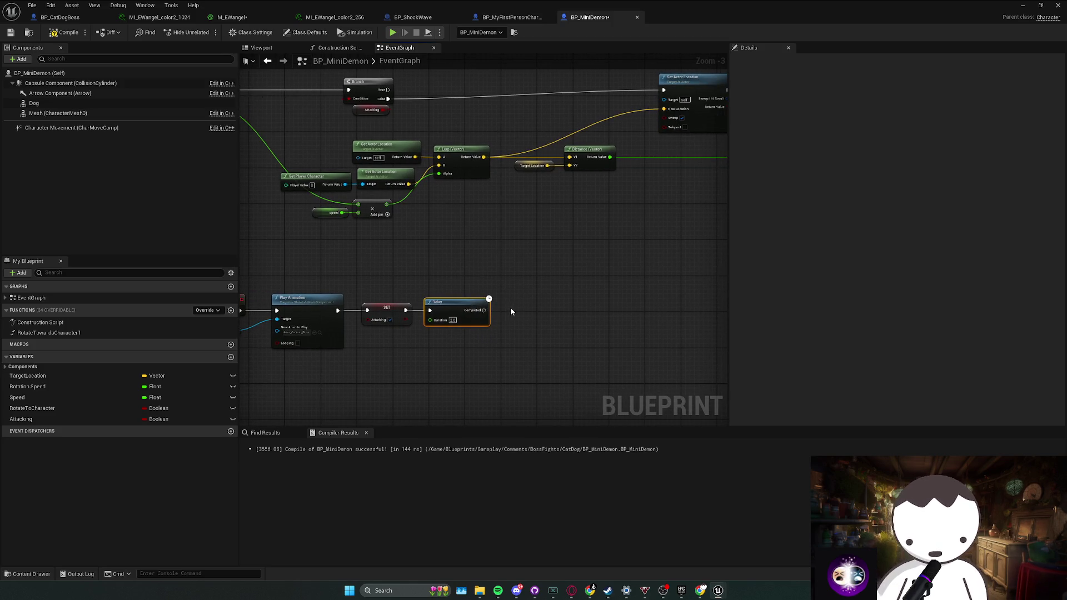
mouse_move(484, 310)
left_mouse_down()
mouse_move(525, 318)
mouse_move(508, 308)
left_mouse_up()
left_click(491, 315)
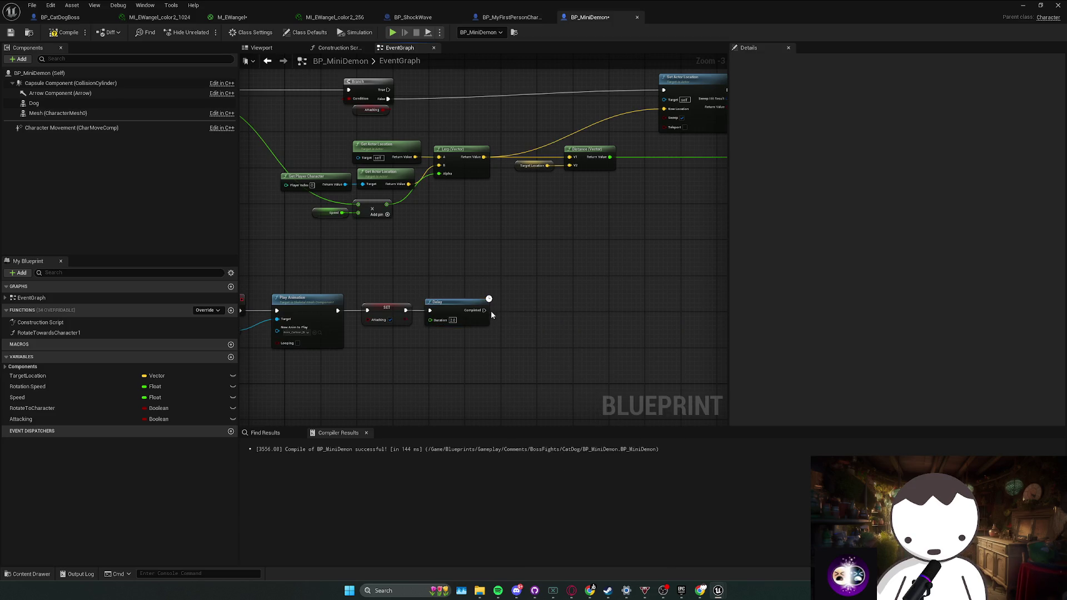
mouse_move(117, 419)
left_mouse_down()
mouse_move(323, 388)
mouse_move(510, 310)
left_mouse_up()
left_click(501, 339)
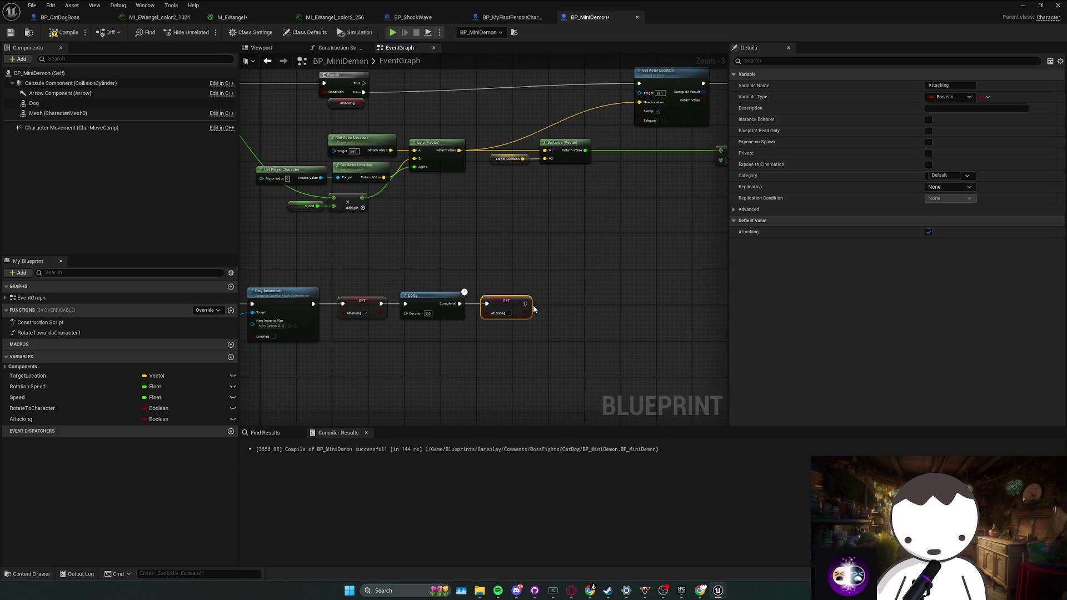
mouse_move(571, 298)
left_mouse_down()
mouse_move(550, 284)
mouse_move(434, 298)
mouse_move(470, 263)
left_mouse_up()
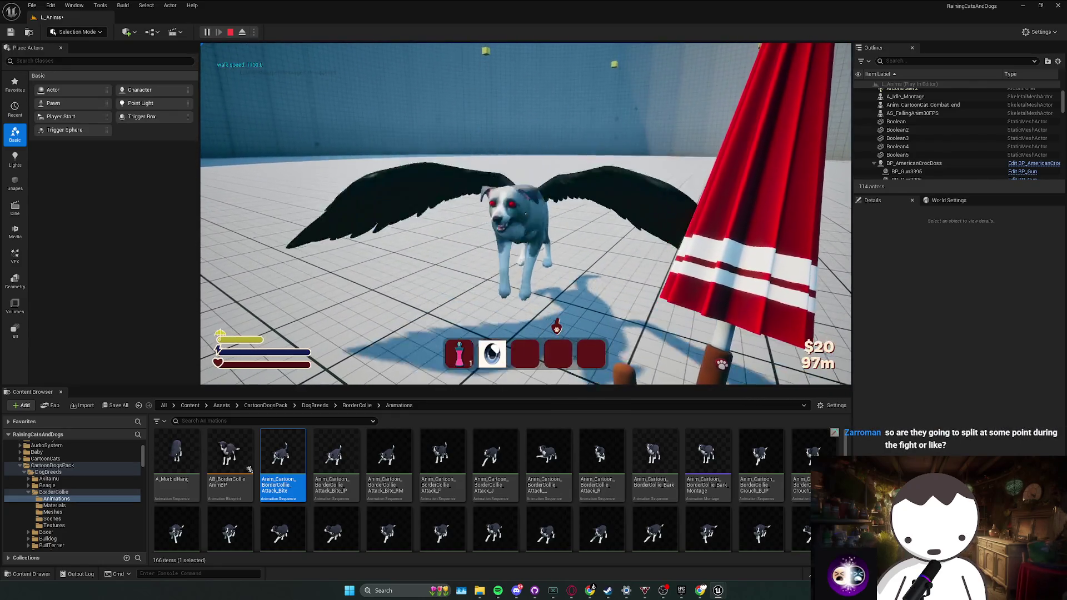
Stop the playtest, select the Dog mesh in the Viewport with the scale gizmo, then return to EventGraph.
key("Escape")
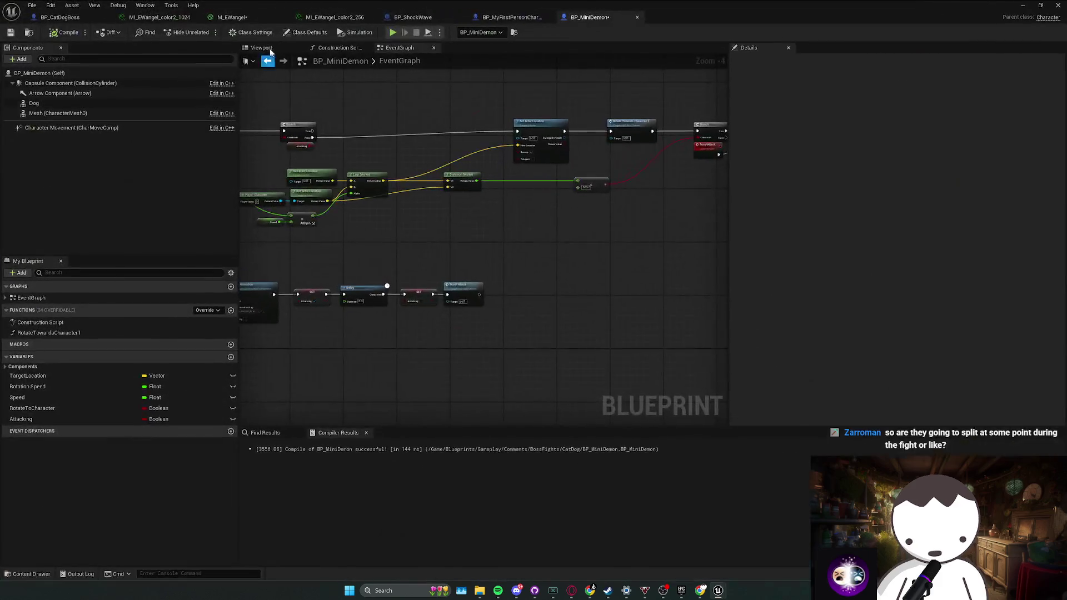
left_click(264, 49)
left_click(472, 234)
key("r")
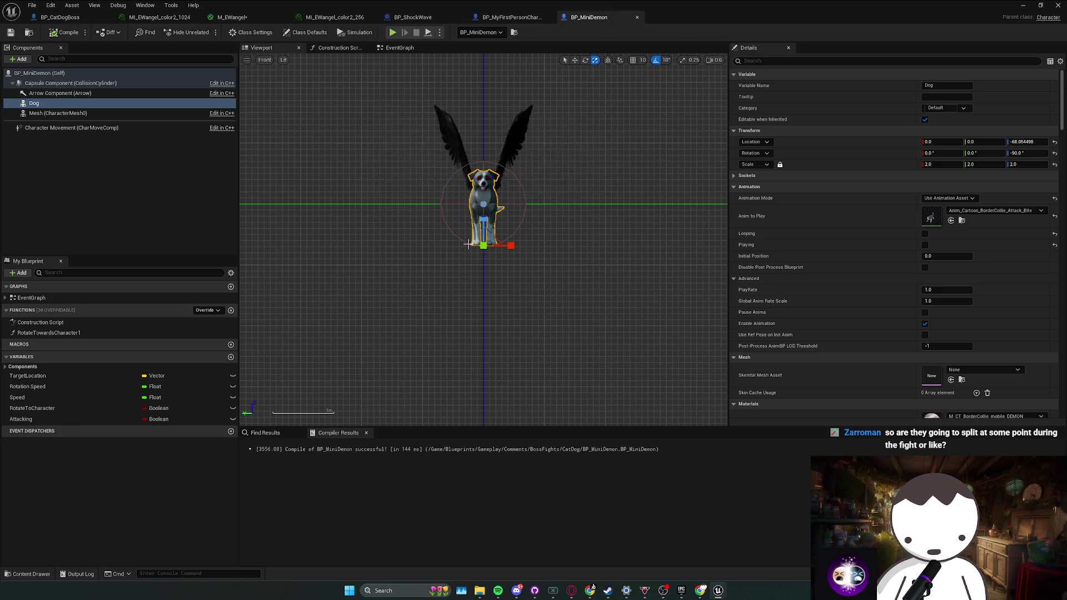
left_click(399, 48)
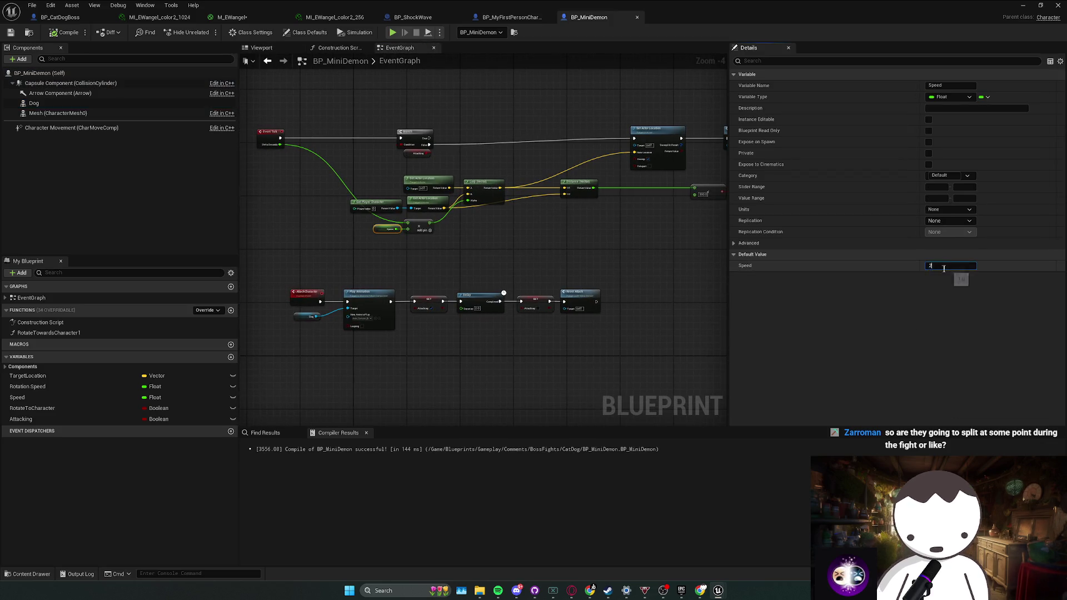
Move the RotateTowardsCharacter1 call left and down, undoing a mistaken unlink of its execution wire.
left_click(590, 236)
scroll(652, 218, "up", 1)
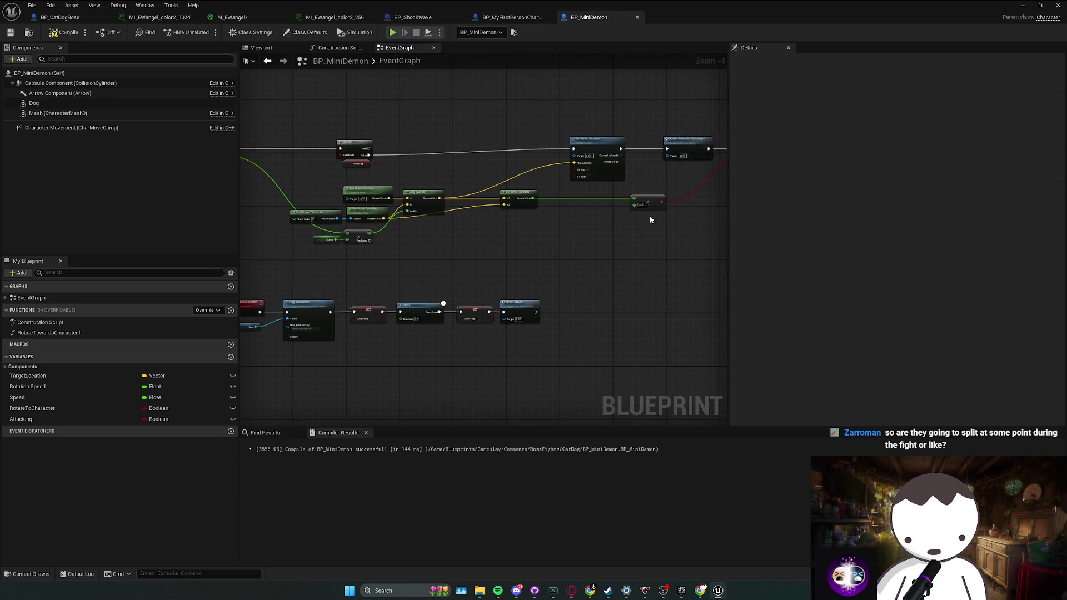
mouse_move(574, 225)
left_mouse_down()
mouse_move(609, 231)
mouse_move(579, 246)
mouse_move(539, 230)
left_mouse_up()
scroll(606, 245, "down", 2)
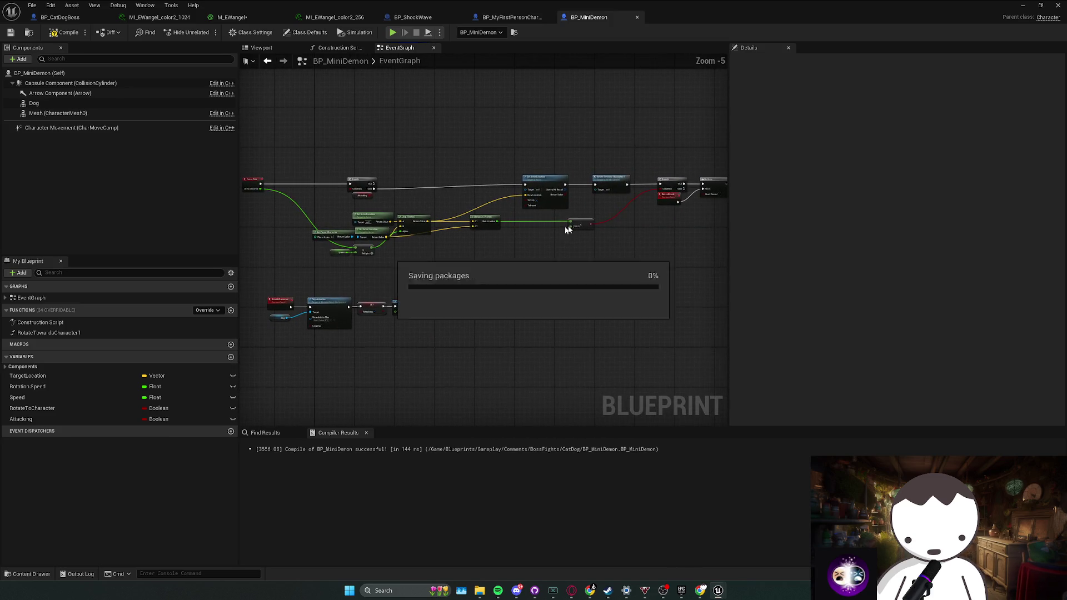
left_click(556, 201, "alt")
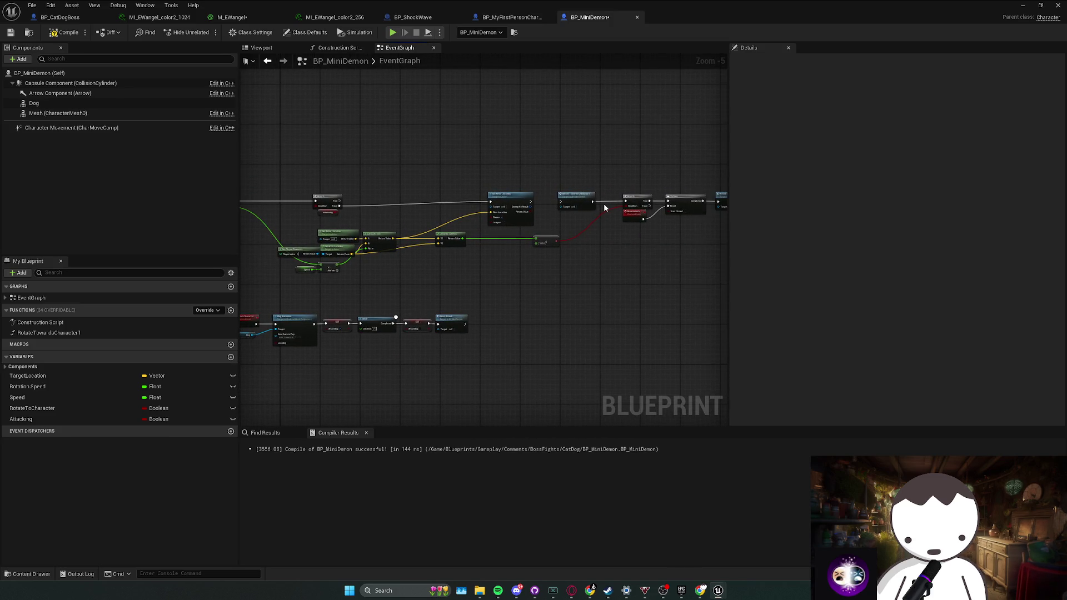
left_click_drag(575, 199, 452, 200)
key("ctrl+z")
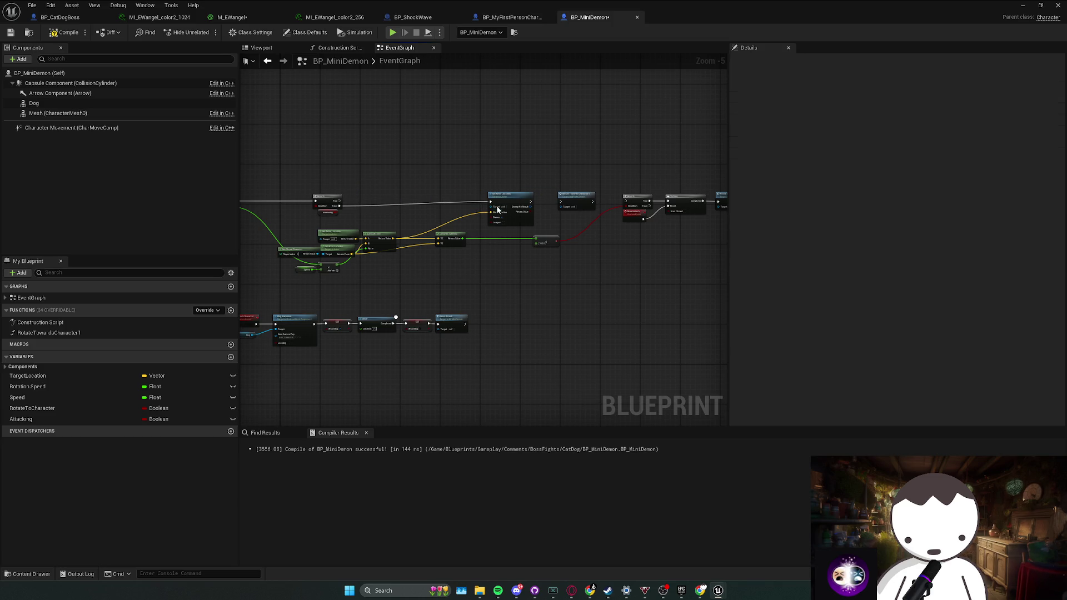
key("ctrl+z")
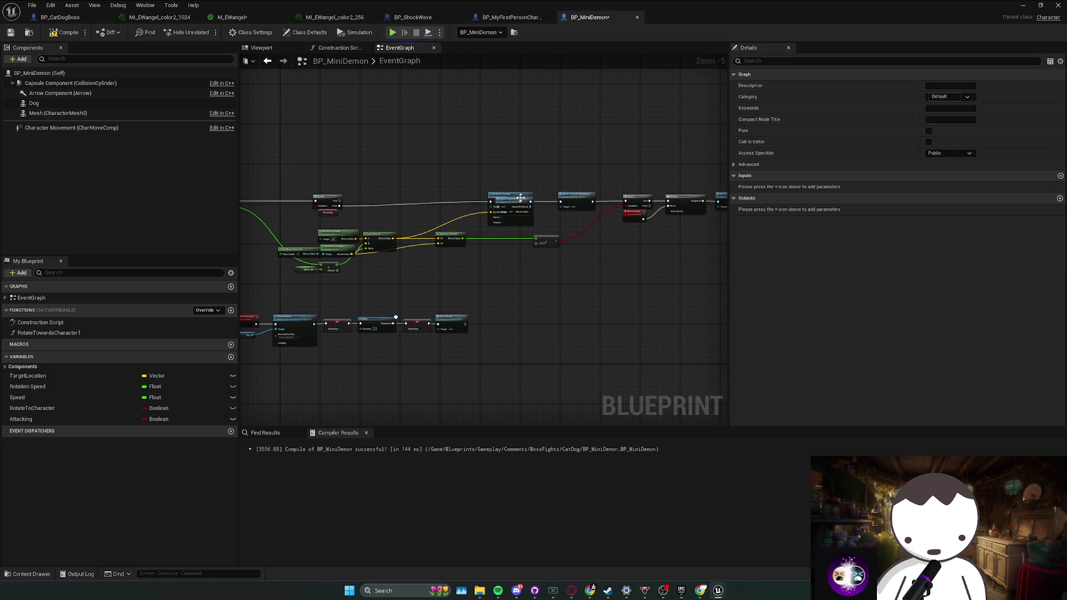
mouse_move(422, 182)
left_mouse_down()
mouse_move(340, 206)
mouse_move(376, 195)
left_mouse_up()
Play-test the level, swing the umbrella at the winged dog, then stop.
key("alt+p")
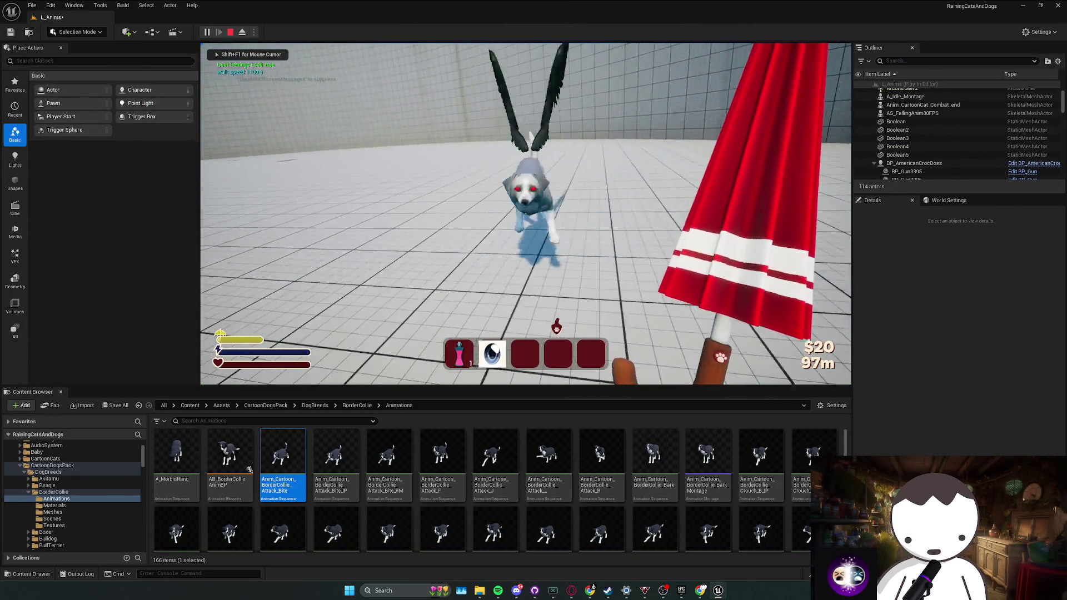
left_click(525, 213)
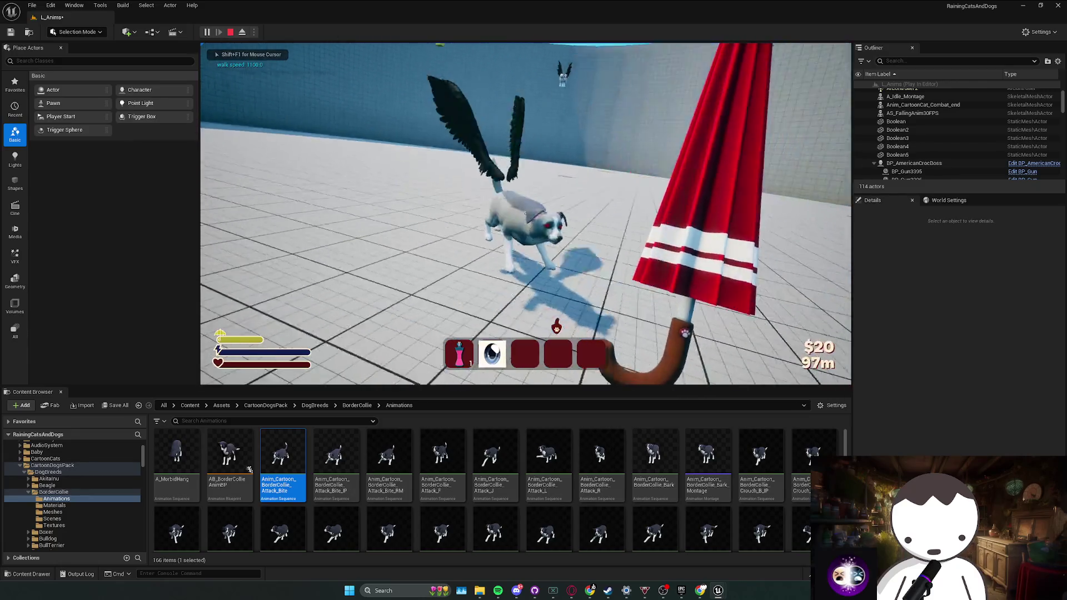
key("Escape")
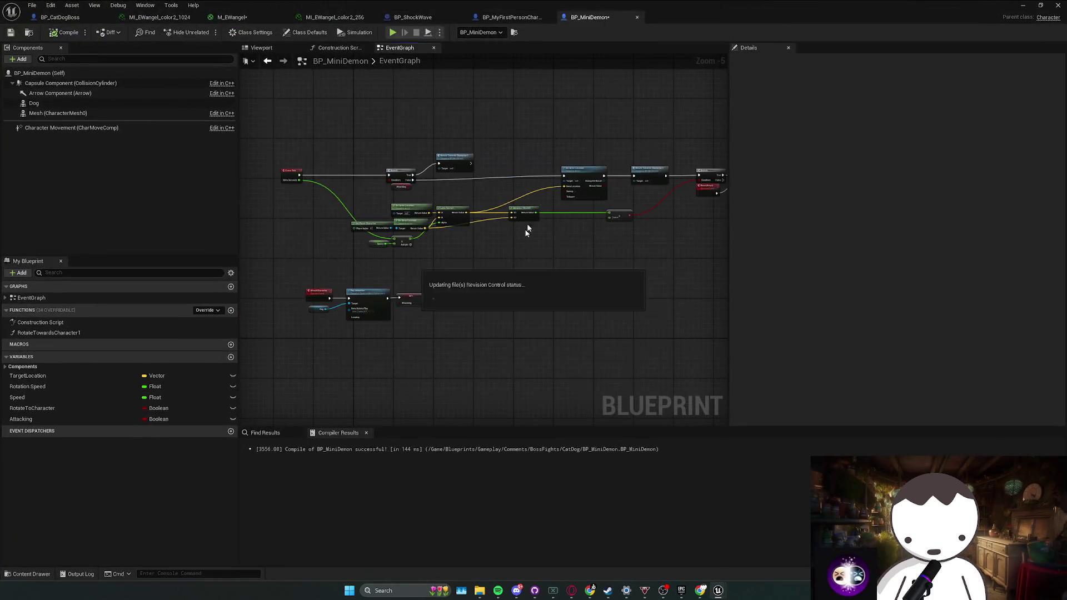
left_click(513, 17)
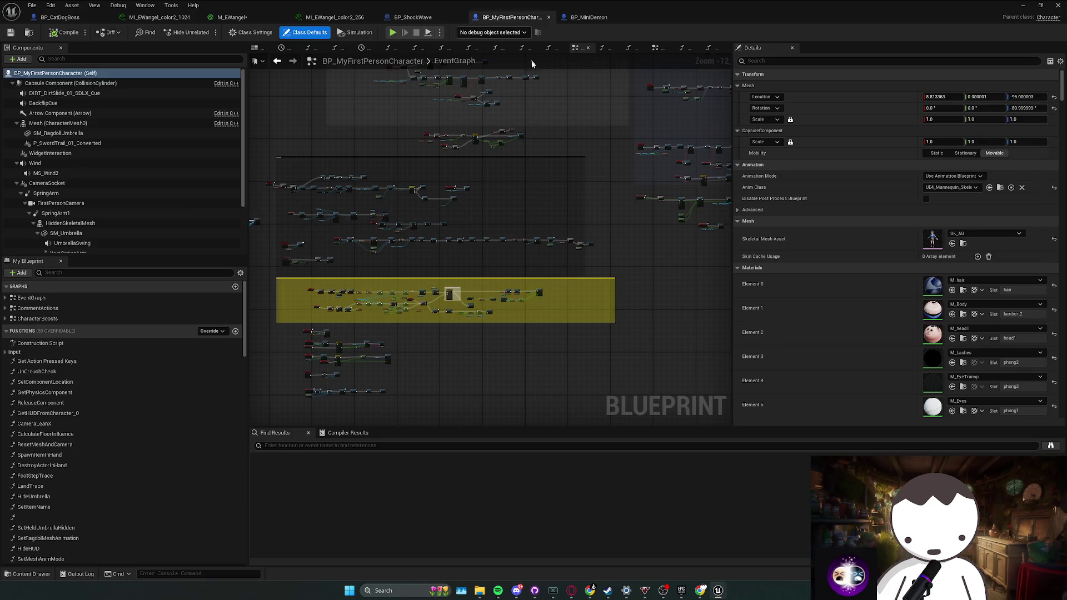
In BP_CatDogBoss's SwipeSphereTrace function, select the getter, Add and Sphere Trace nodes to copy.
left_click(412, 17)
left_click(60, 17)
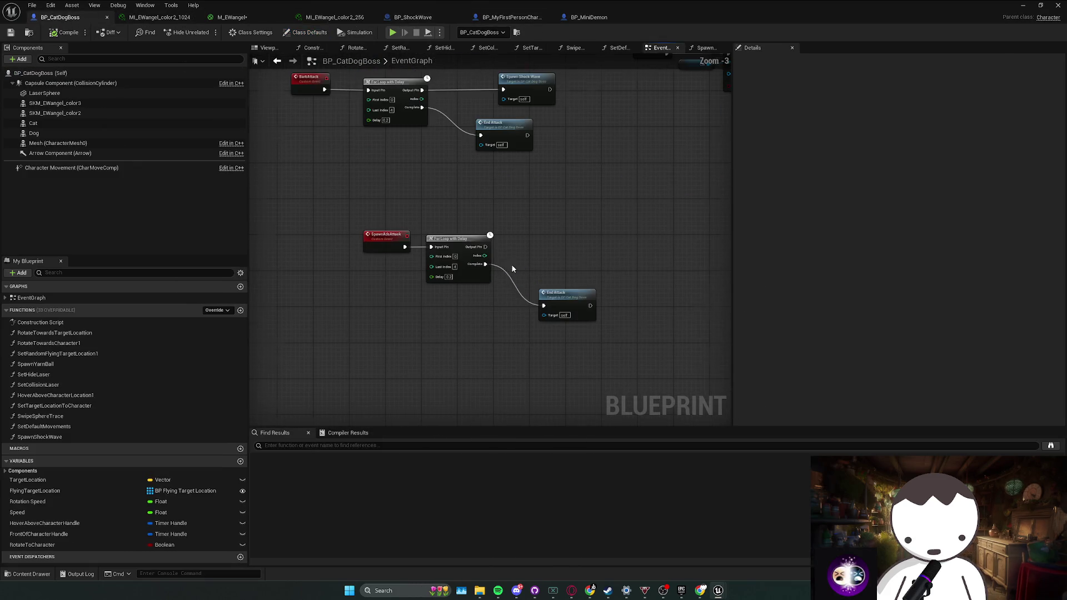
scroll(317, 307, "down", 2)
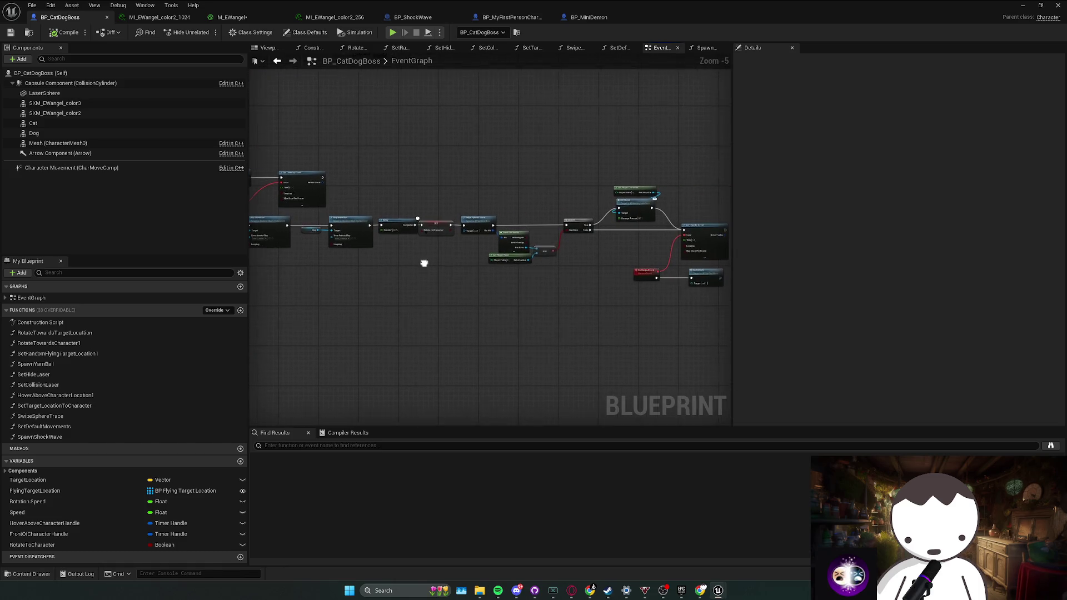
scroll(501, 243, "up", 2)
mouse_move(498, 182)
left_mouse_down()
mouse_move(538, 223)
mouse_move(669, 281)
left_mouse_up()
double_click(522, 219)
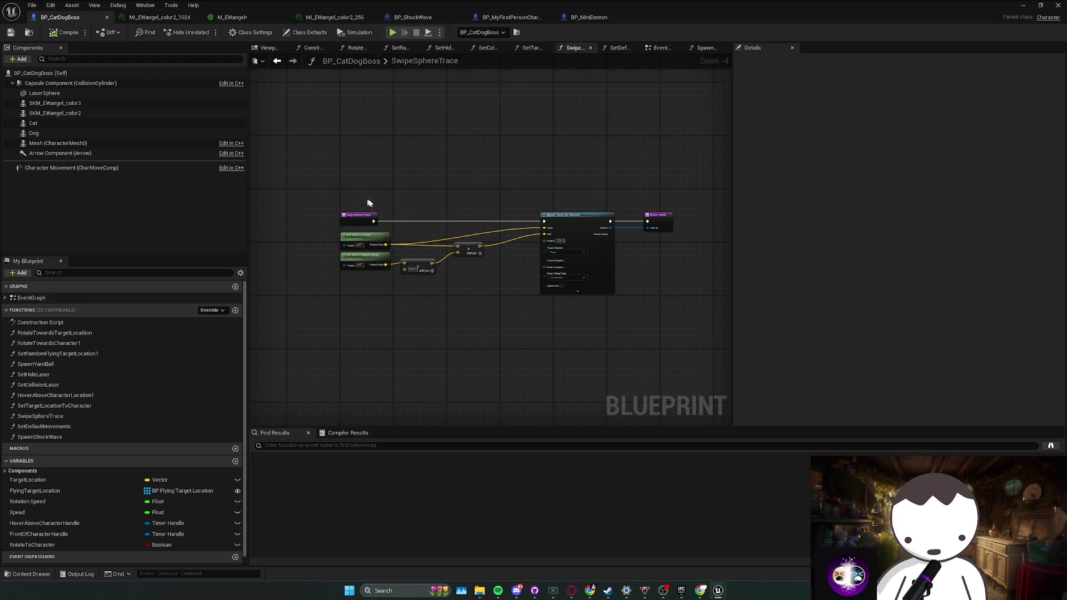
left_click_drag(395, 280, 560, 188)
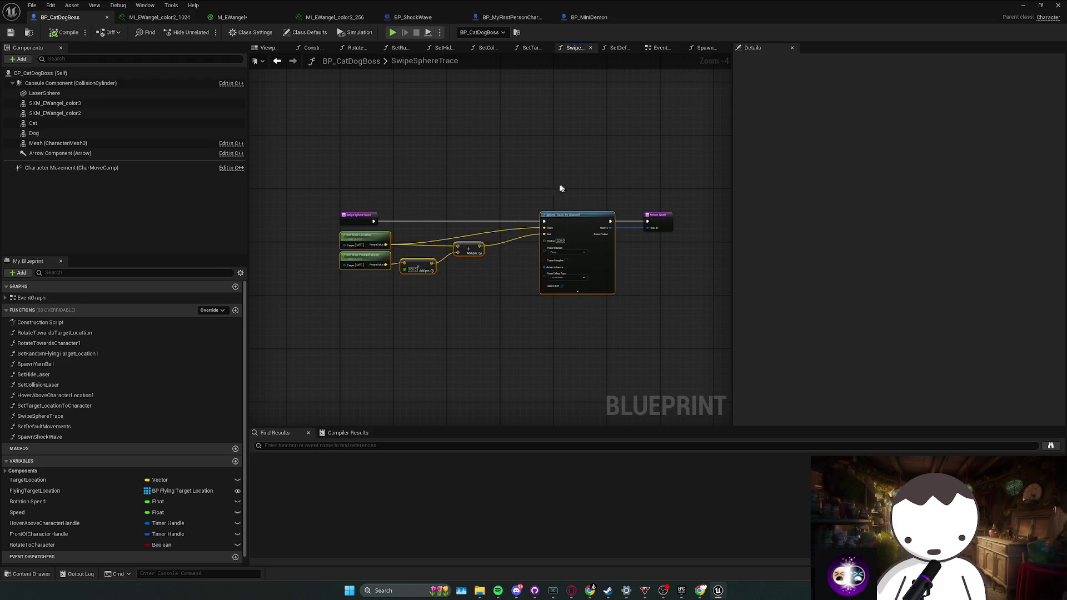
left_click(646, 216)
left_click(656, 214)
left_click(583, 17)
Paste the trace nodes and wire Sphere Trace By Channel between SET Attacking and the Delay.
key("ctrl+v")
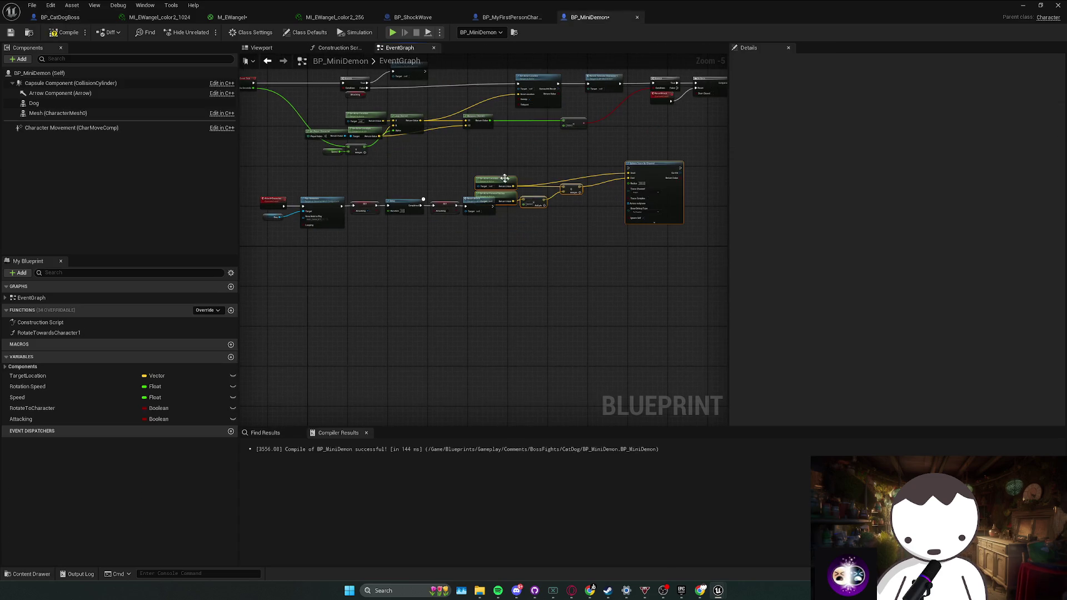
mouse_move(486, 184)
left_mouse_down()
mouse_move(420, 237)
mouse_move(321, 248)
left_mouse_up()
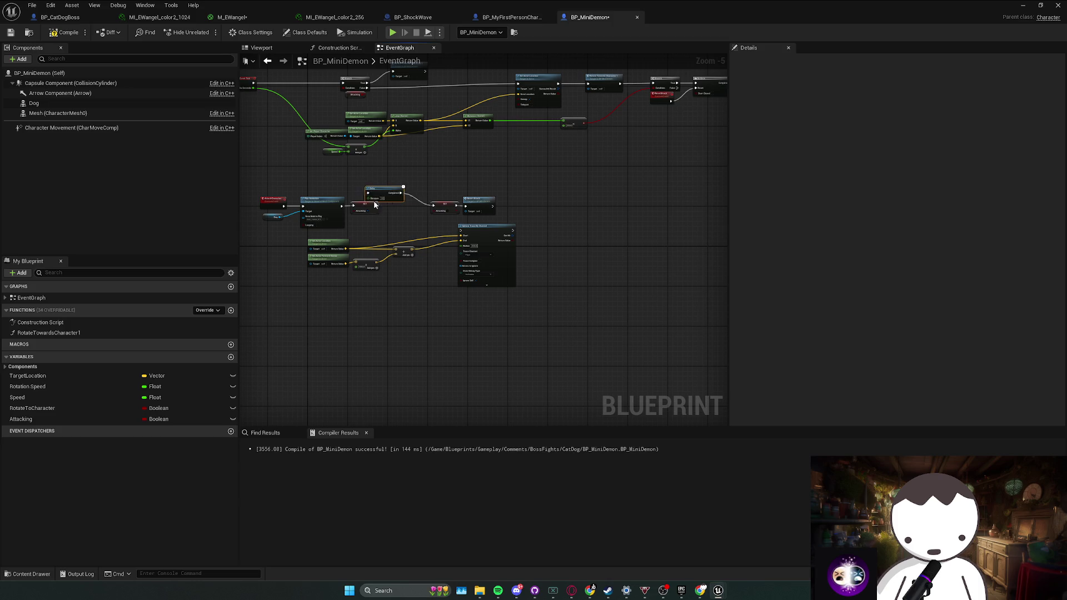
left_click(402, 212)
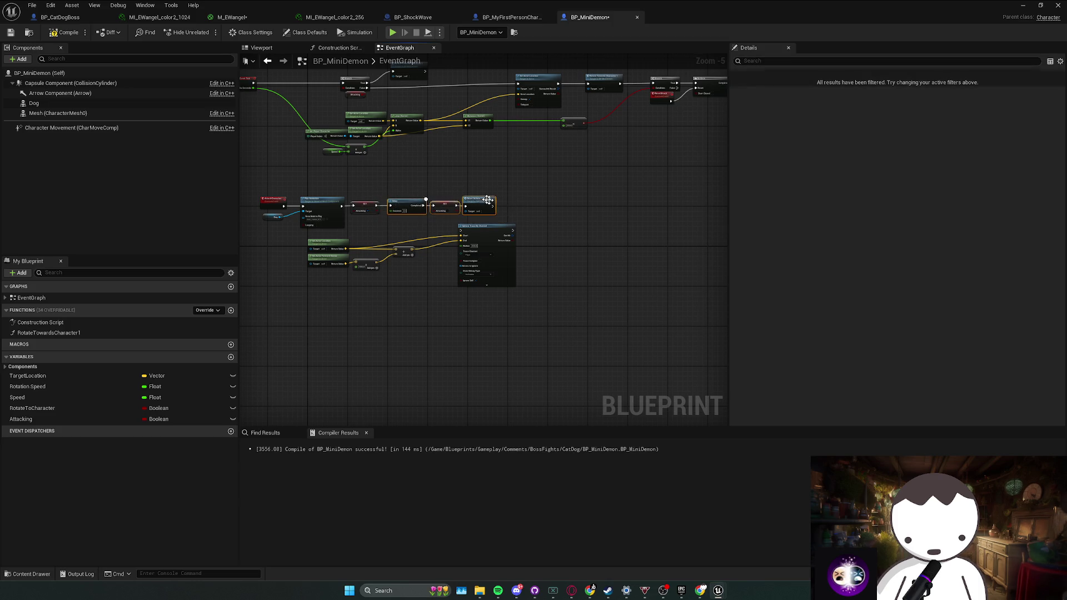
left_click_drag(483, 205, 487, 230)
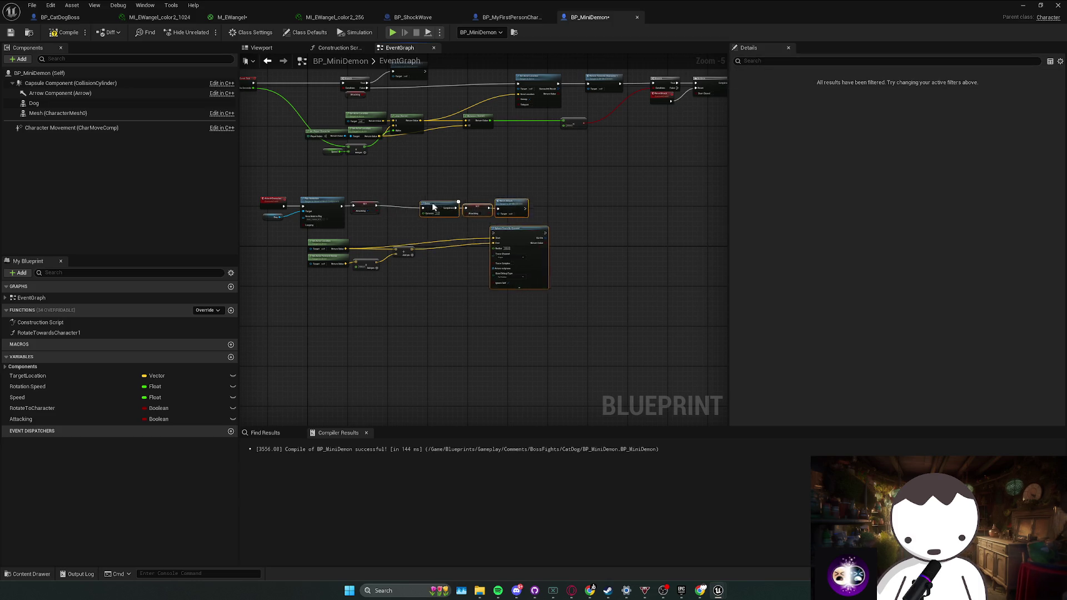
left_click_drag(430, 207, 548, 205)
scroll(504, 216, "up", 2)
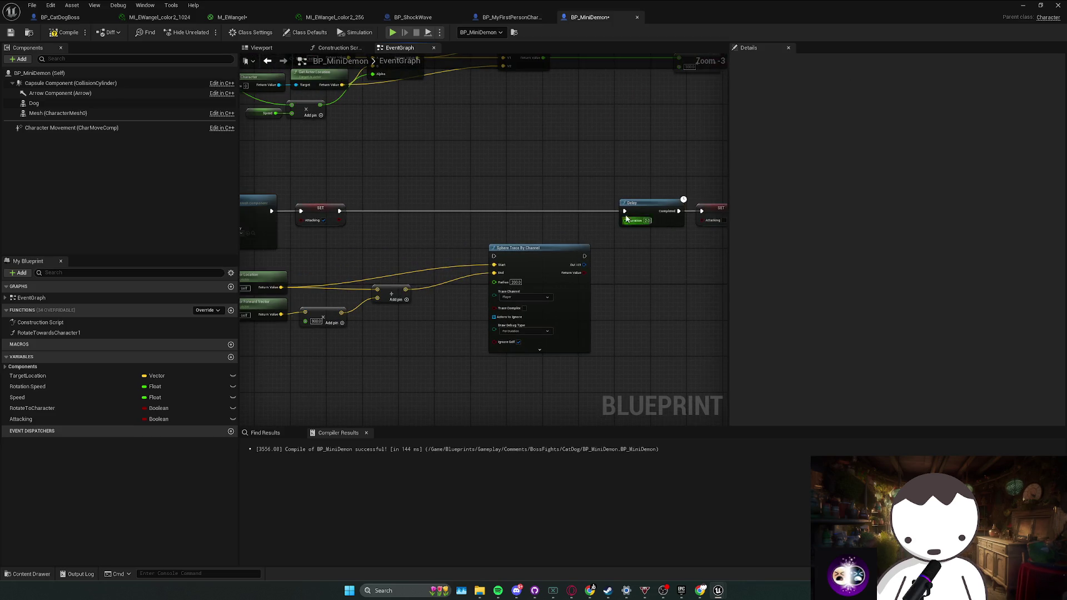
mouse_move(345, 209)
left_mouse_down()
mouse_move(495, 252)
mouse_move(423, 225)
mouse_move(437, 213)
left_mouse_up()
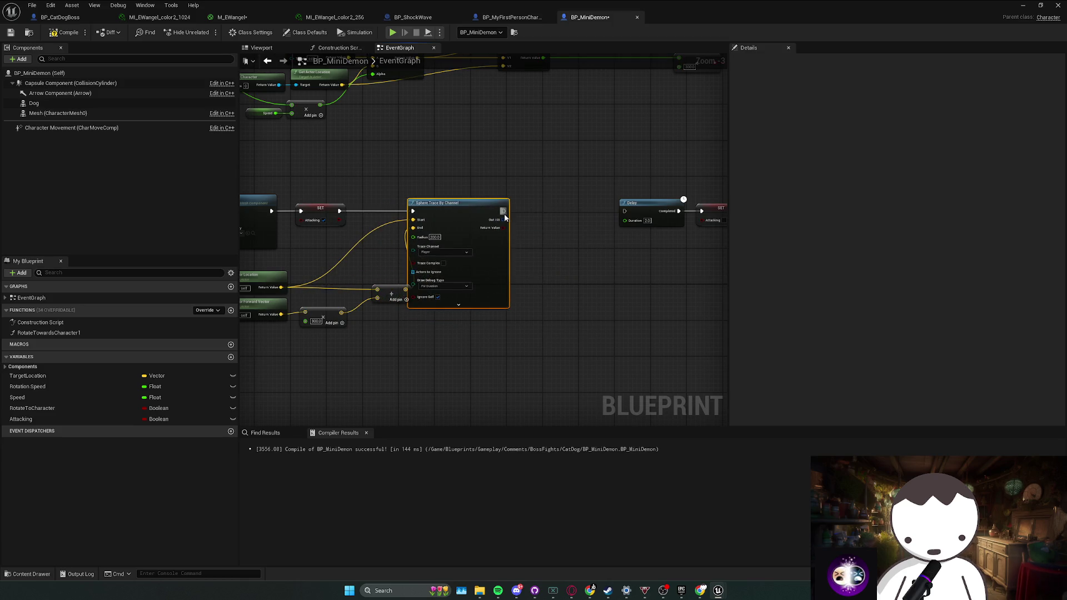
left_click_drag(503, 211, 625, 211)
left_click(494, 20)
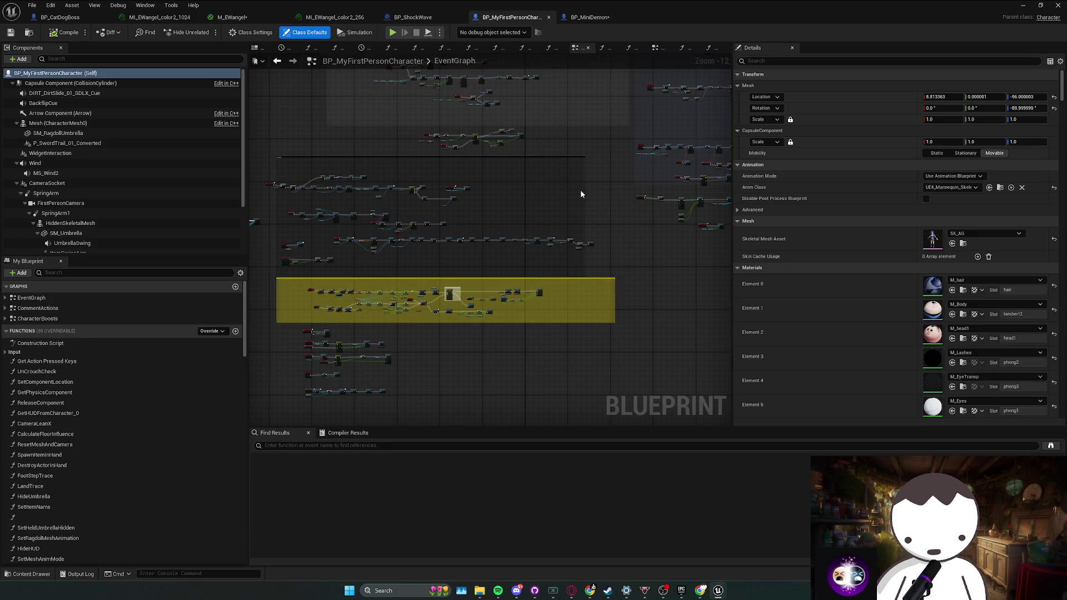
left_click(412, 16)
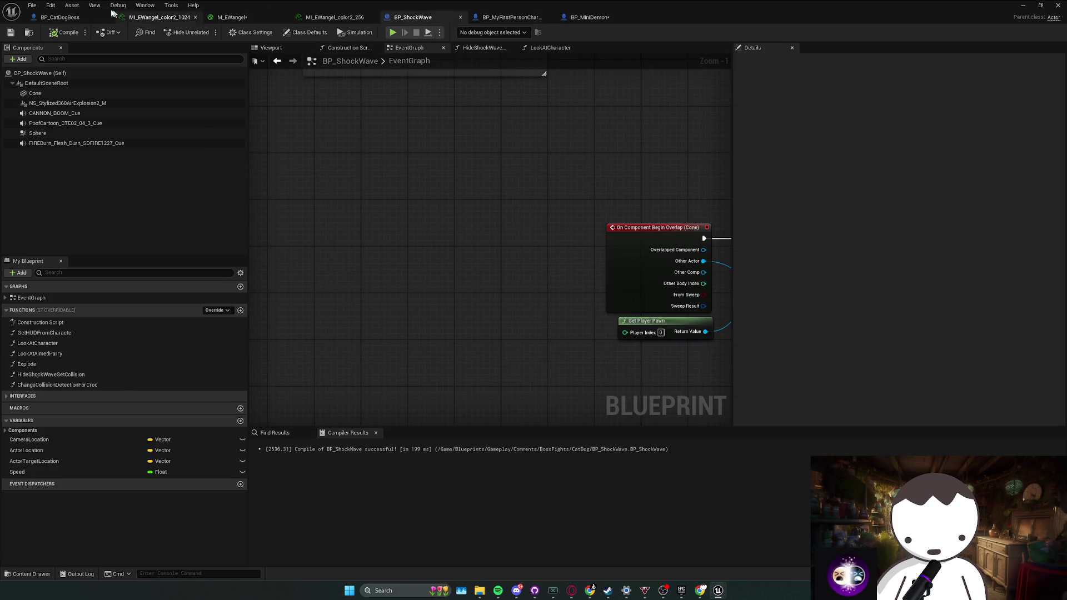
Copy Break Hit Result, Get Player Pawn, ==, Branch and Hit Player from CatDogBoss into BP_MiniDemon.
left_click(95, 16)
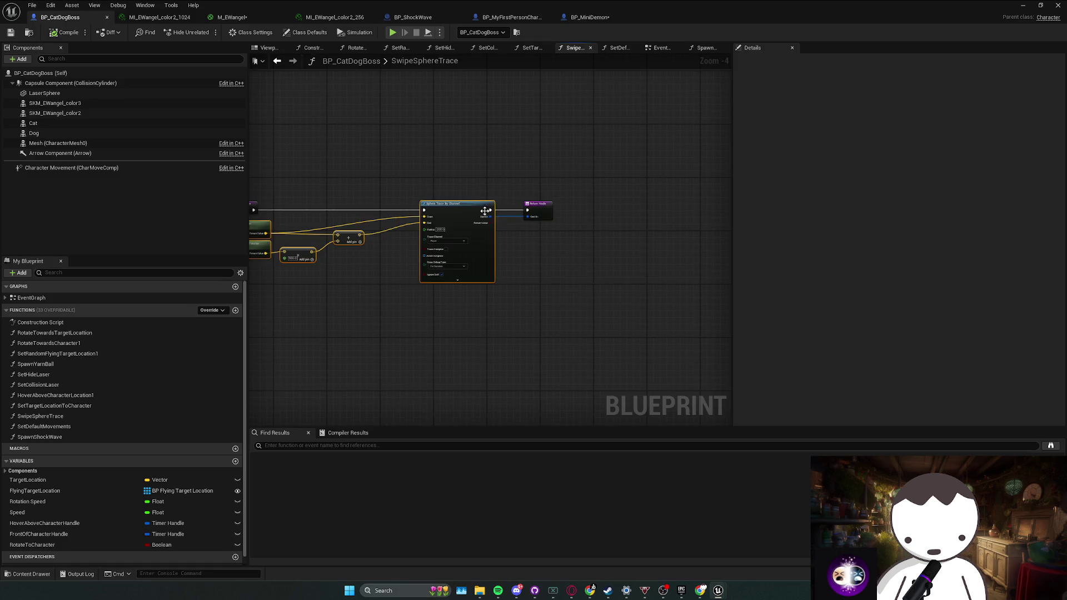
key("alt+Left")
left_click_drag(621, 157, 472, 164)
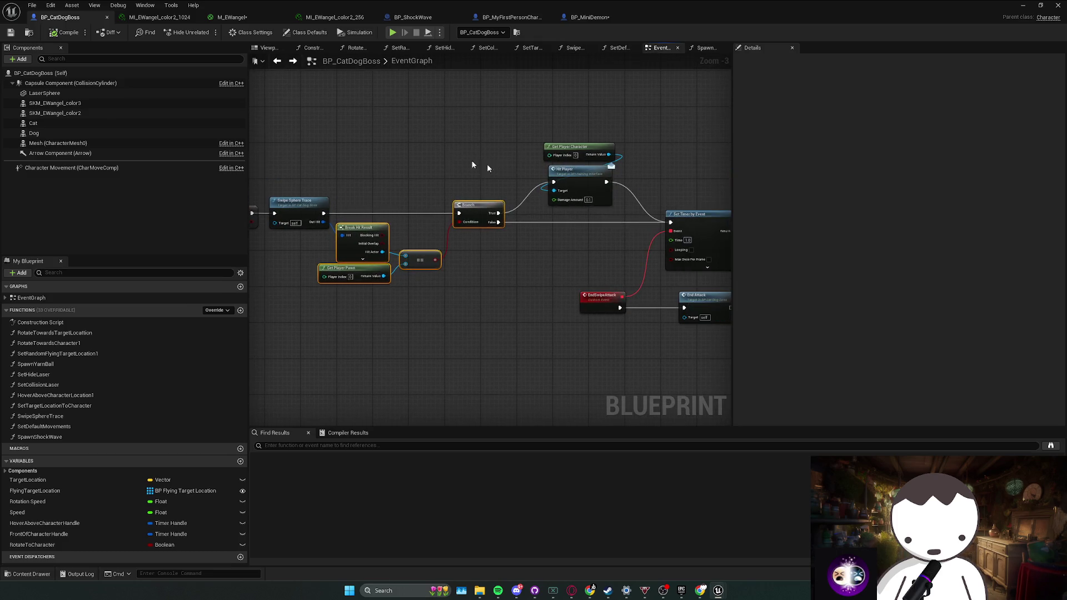
left_click_drag(544, 222, 586, 168)
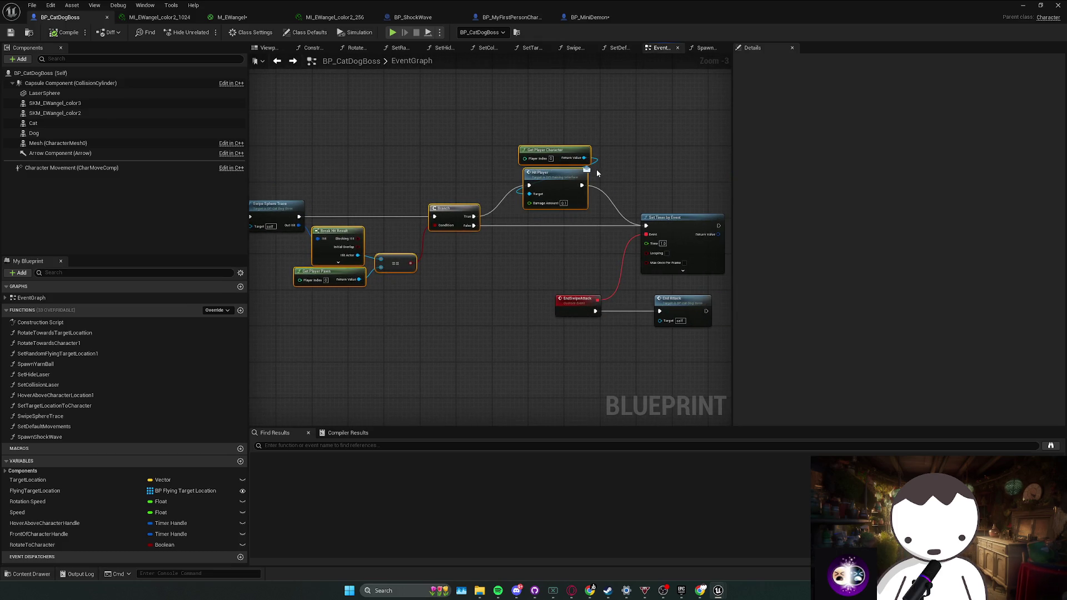
key("alt+Left")
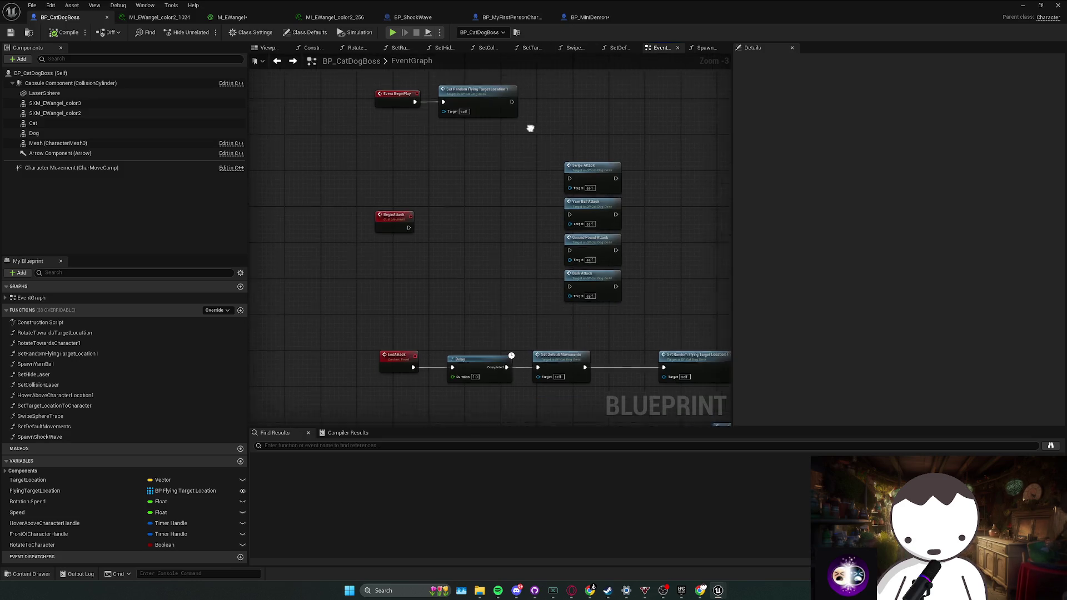
left_click(589, 17)
left_click_drag(583, 150, 622, 265)
Place the pasted hit-check nodes beside the trace and shift Delay, SET and Reset Attack right.
scroll(556, 250, "down", 1)
left_click_drag(532, 241, 555, 251)
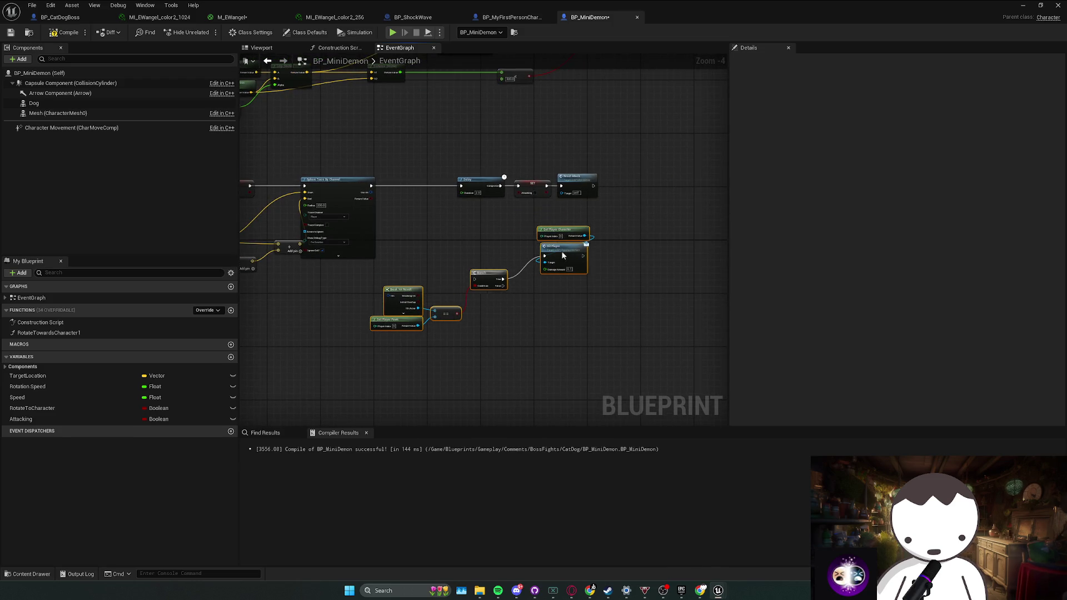
left_click_drag(456, 161, 595, 214)
left_click_drag(486, 186, 611, 187)
left_click_drag(403, 331, 408, 180)
scroll(405, 215, "up", 1)
Wire the Branch's False output into the Delay's exec input and tidy the framed graph.
left_click_drag(289, 182, 289, 184)
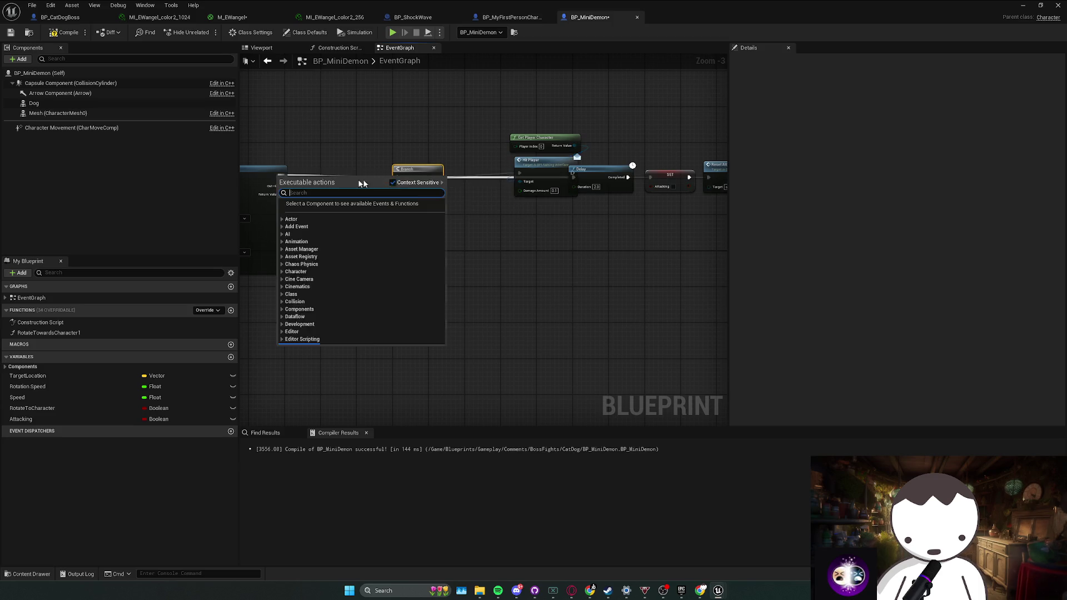
key("Escape")
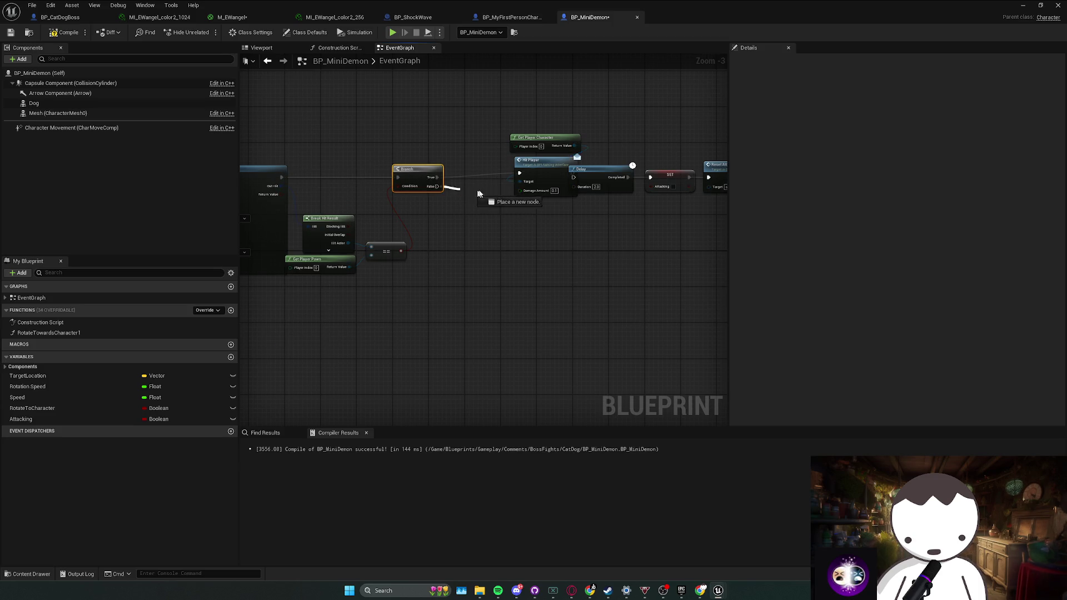
mouse_move(477, 193)
left_mouse_down()
mouse_move(574, 188)
mouse_move(575, 177)
left_mouse_up()
left_click_drag(603, 162, 732, 224)
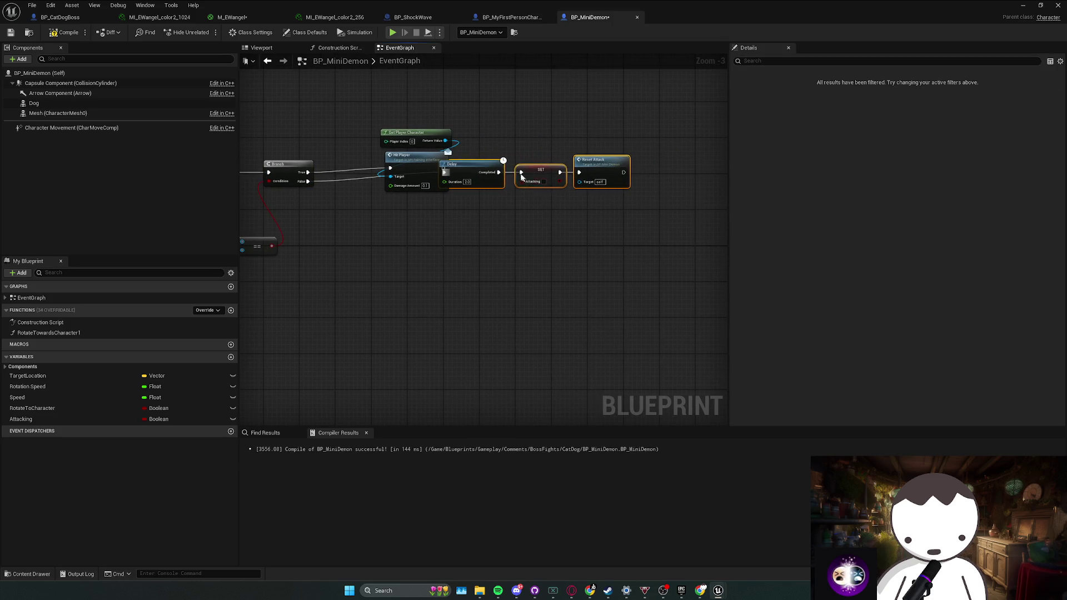
mouse_move(421, 184)
left_mouse_down()
mouse_move(483, 183)
mouse_move(450, 175)
mouse_move(444, 142)
left_mouse_up()
left_click_drag(510, 185, 508, 206)
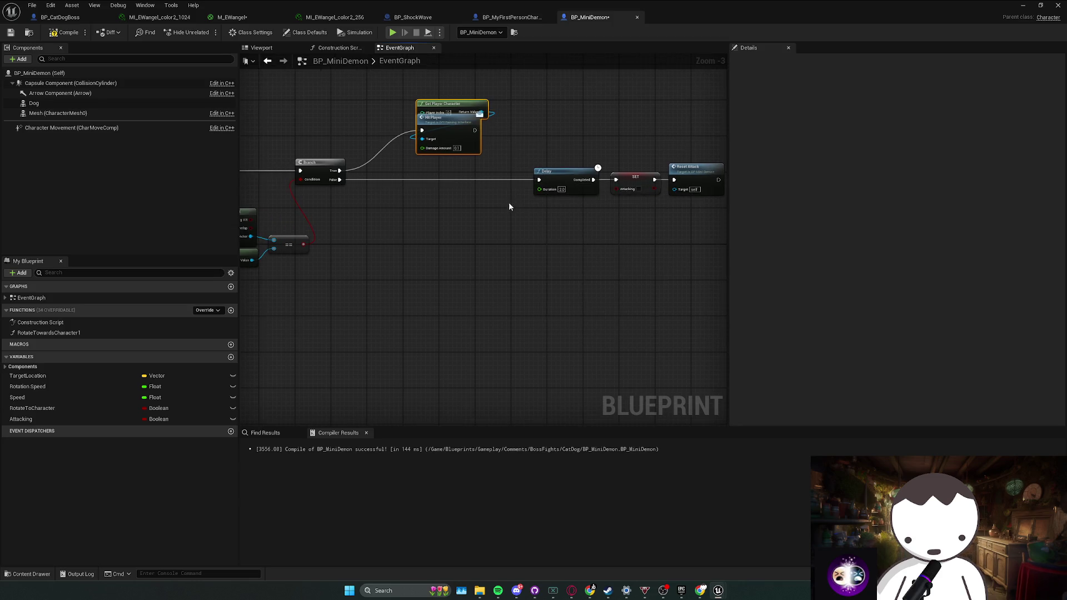
key("Home")
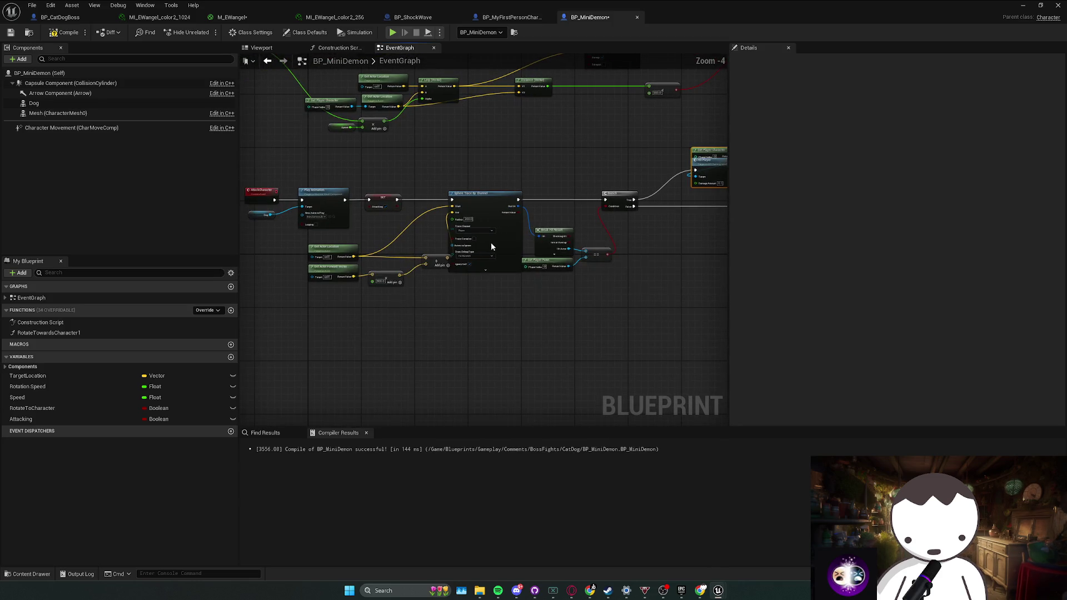
left_click_drag(437, 259, 408, 252)
left_click(448, 275)
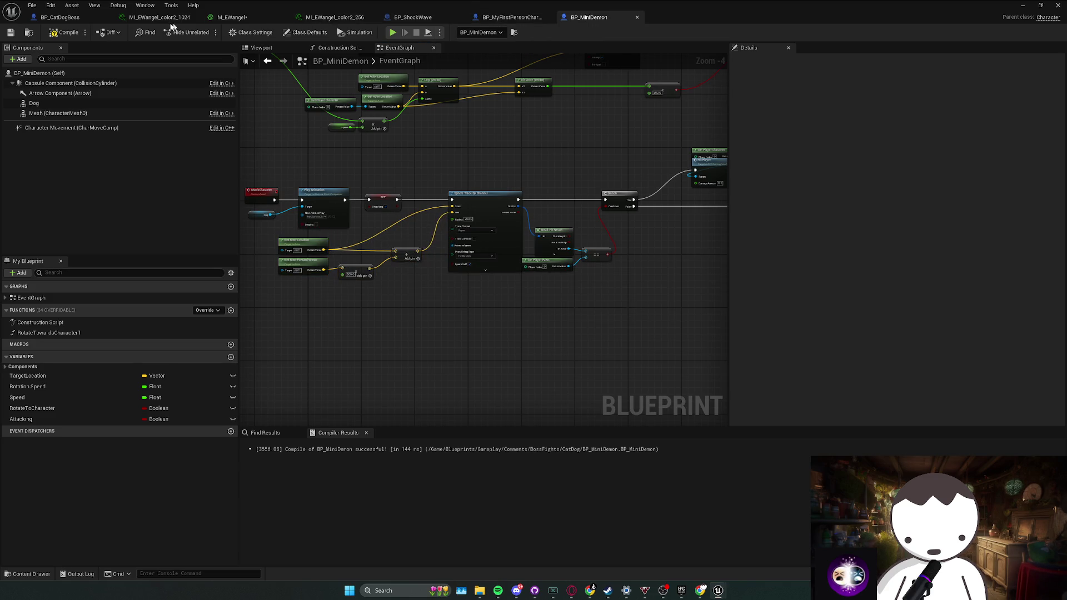
In BP_CatDogBoss, look over the Bark and Swipe attacks, then open the SwipeSphereTrace function graph.
left_click(65, 19)
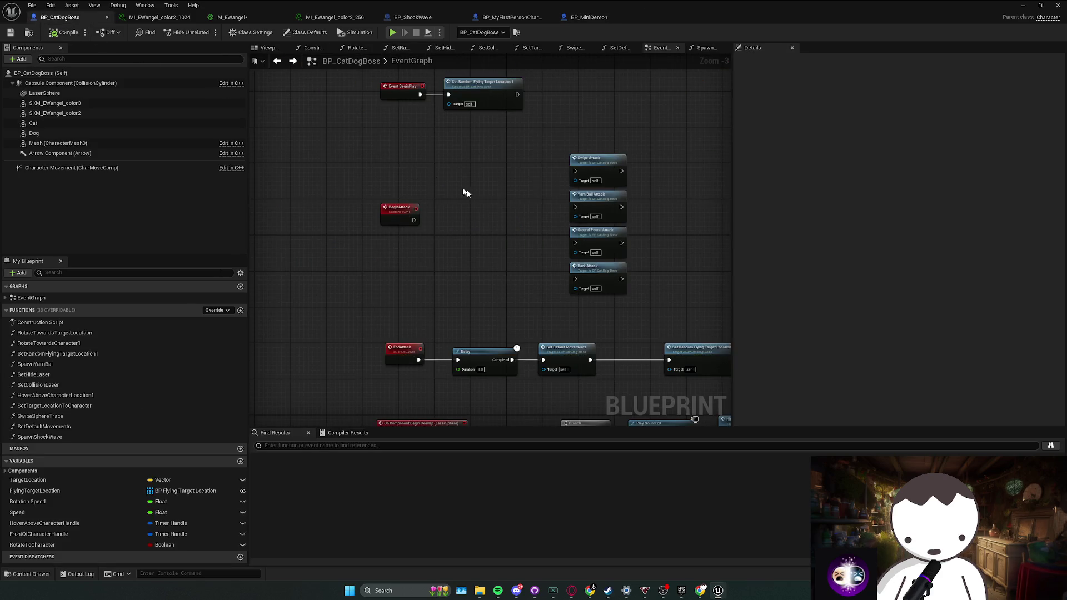
double_click(603, 277)
key("alt+Left")
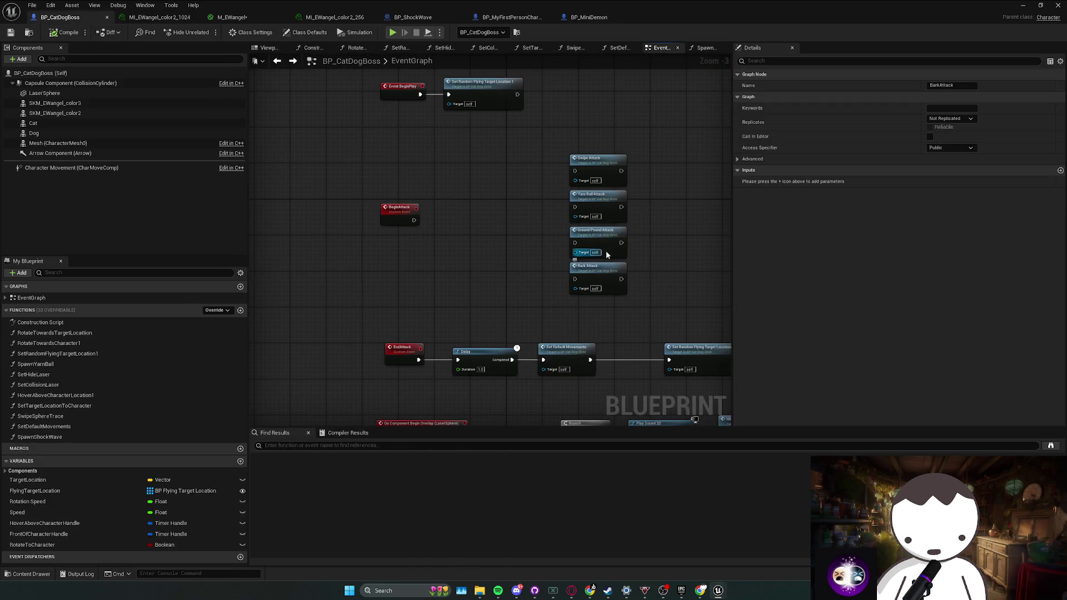
double_click(604, 173)
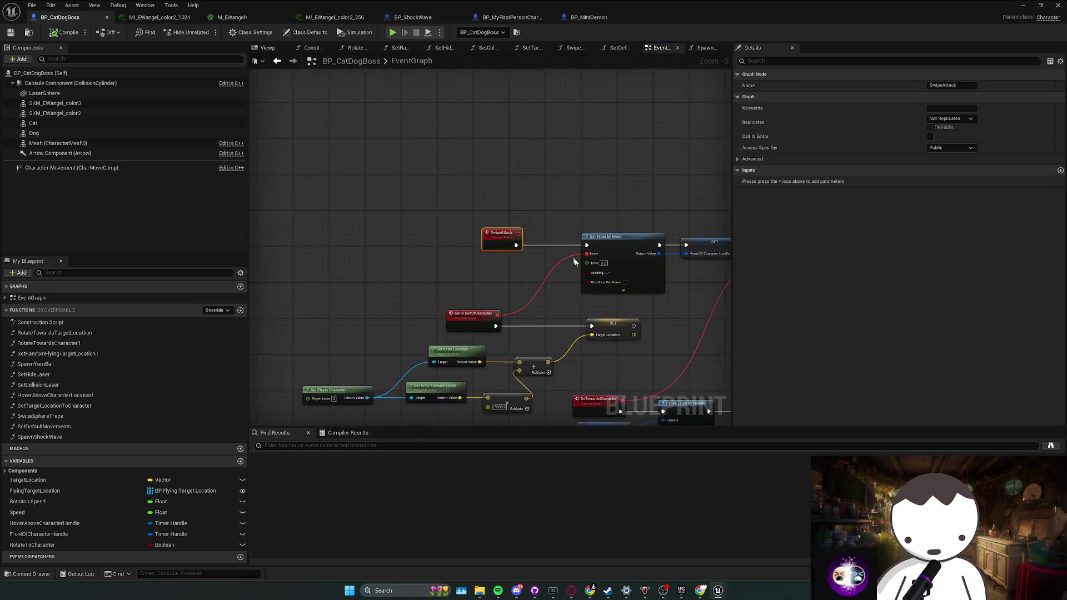
key("alt+Left")
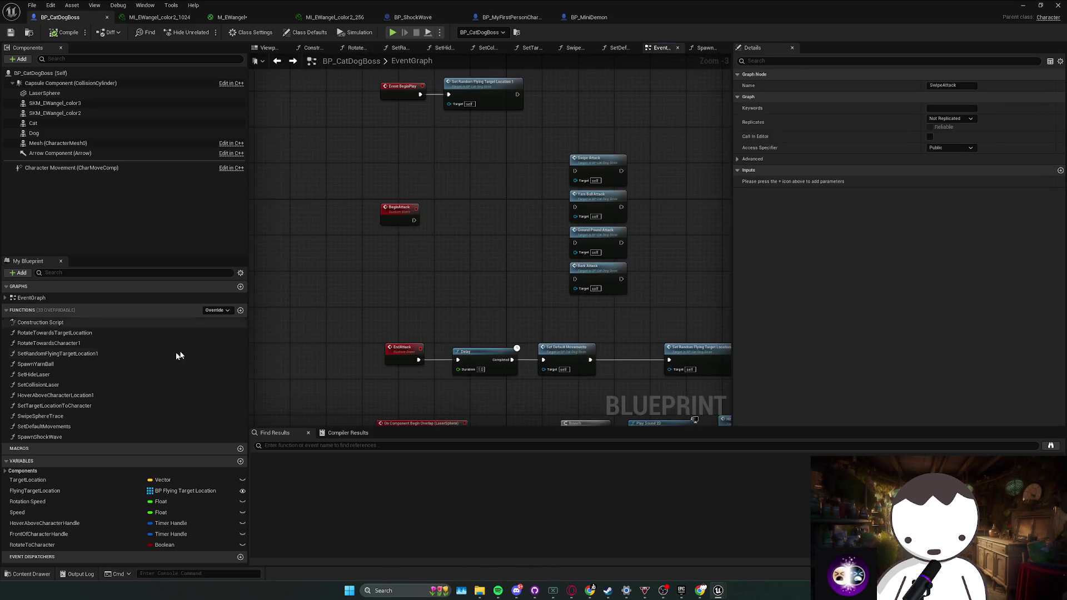
left_click(86, 420)
double_click(86, 418)
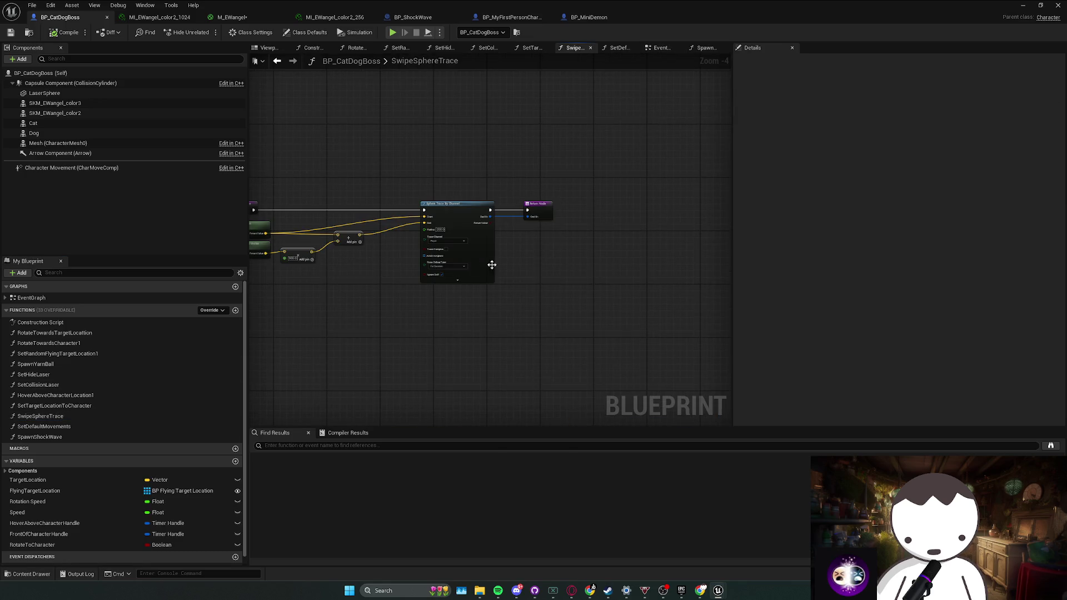
Switch to BP_MiniDemon and bring its sphere trace nodes into view.
left_click(586, 17)
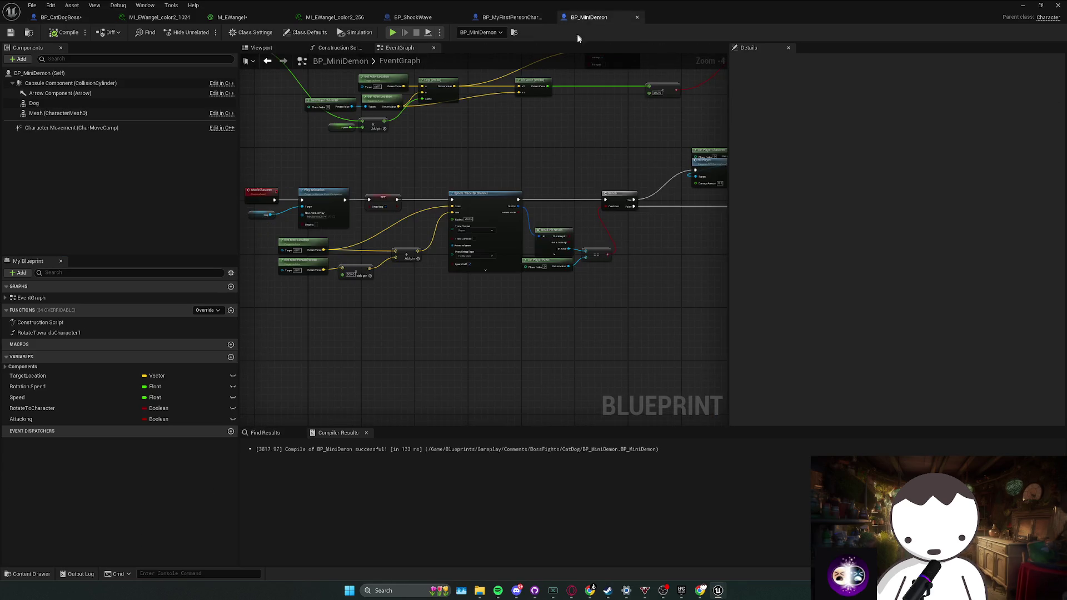
mouse_move(639, 9)
left_mouse_down()
mouse_move(450, 5)
mouse_move(616, 19)
left_mouse_up()
scroll(507, 195, "up", 1)
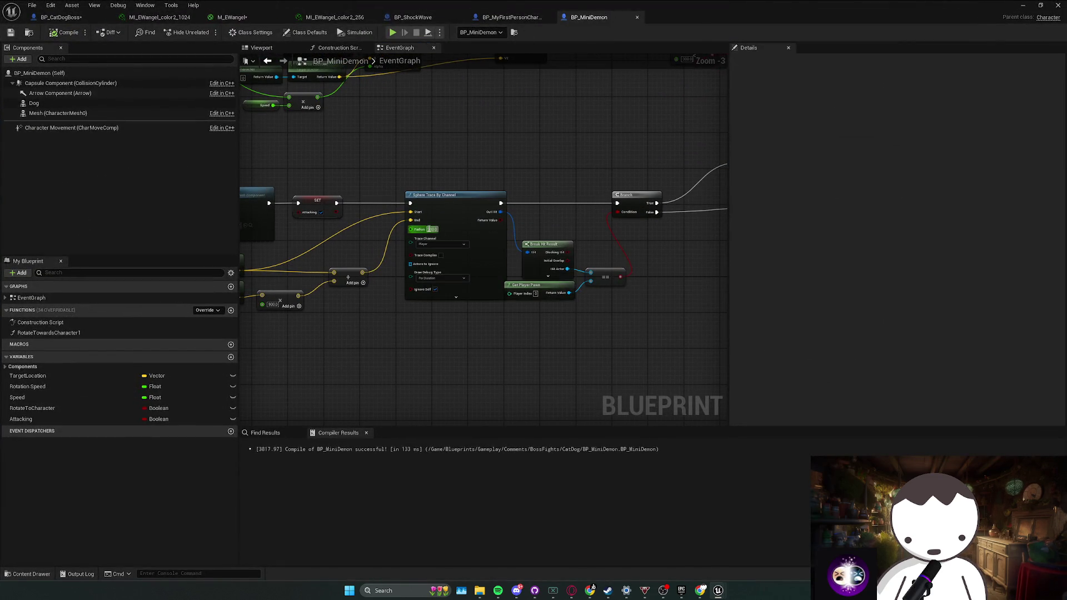
left_click_drag(374, 246, 383, 283)
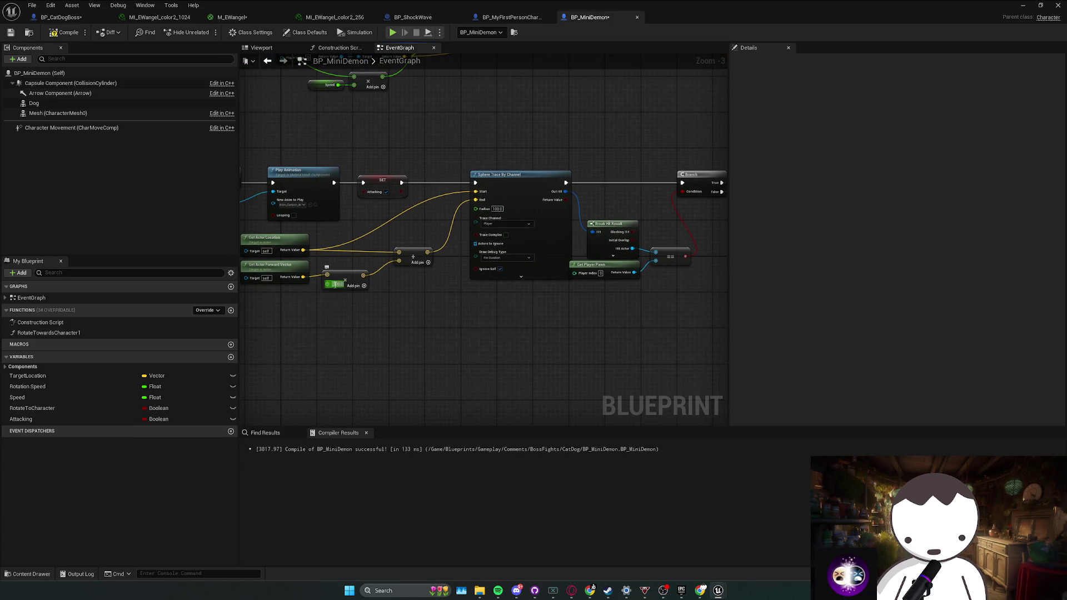
Playtest the demon's sphere-trace attack, then view BP_MiniDemon's Branch, Delay and Reset Attack nodes.
key("super+Down")
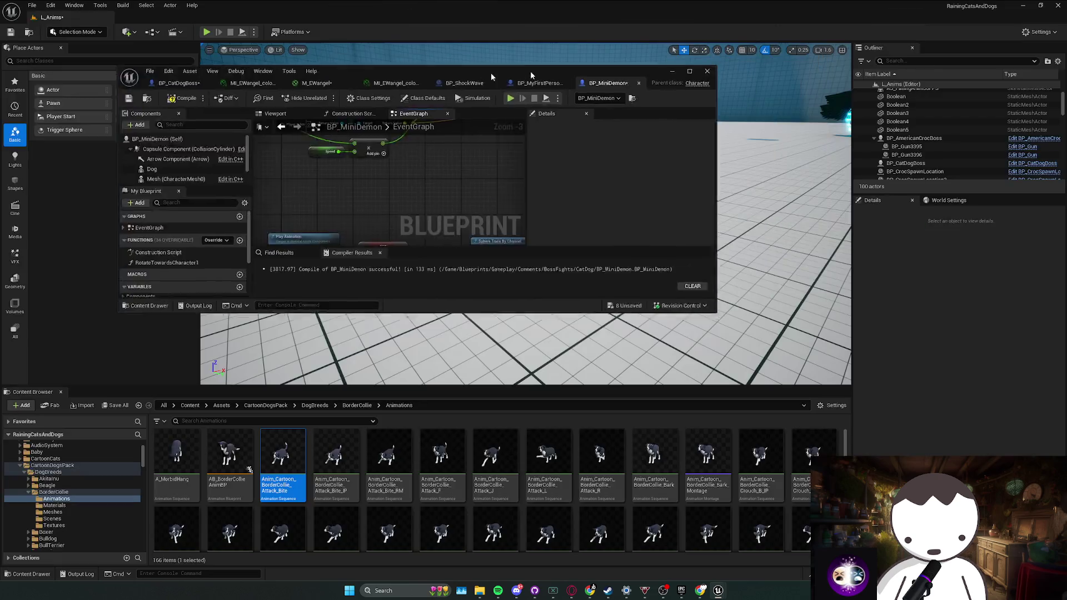
key("alt+p")
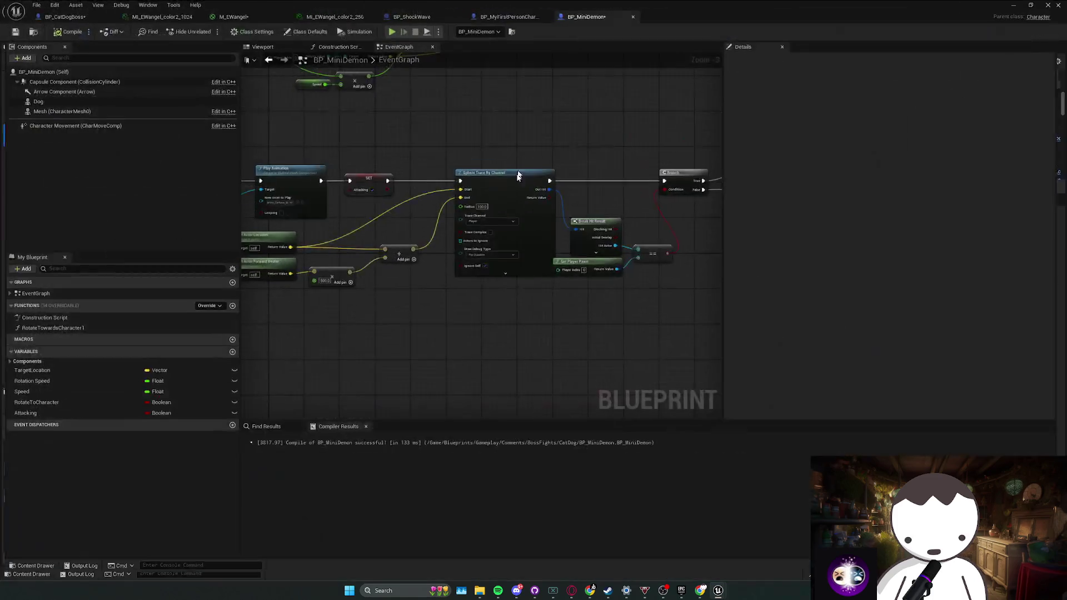
scroll(517, 176, "down", 1)
mouse_move(517, 175)
left_mouse_down()
mouse_move(394, 211)
mouse_move(616, 197)
mouse_move(555, 204)
mouse_move(431, 119)
mouse_move(488, 150)
mouse_move(571, 153)
mouse_move(368, 154)
mouse_move(473, 156)
left_mouse_up()
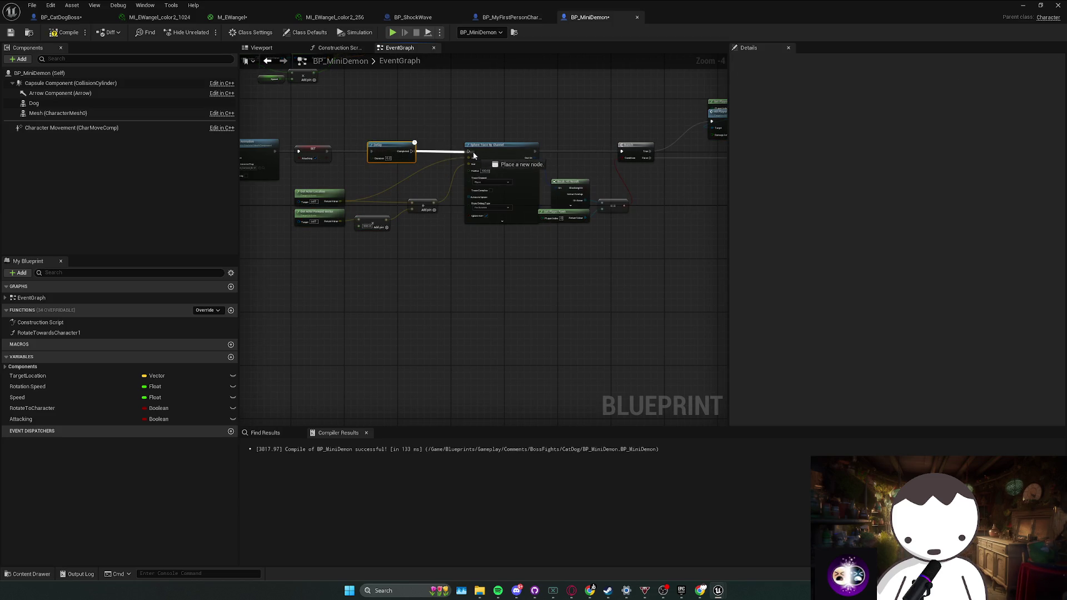
Set the Delay duration to 0.5 seconds and select the Delay node after the Branch.
scroll(387, 163, "up", 1)
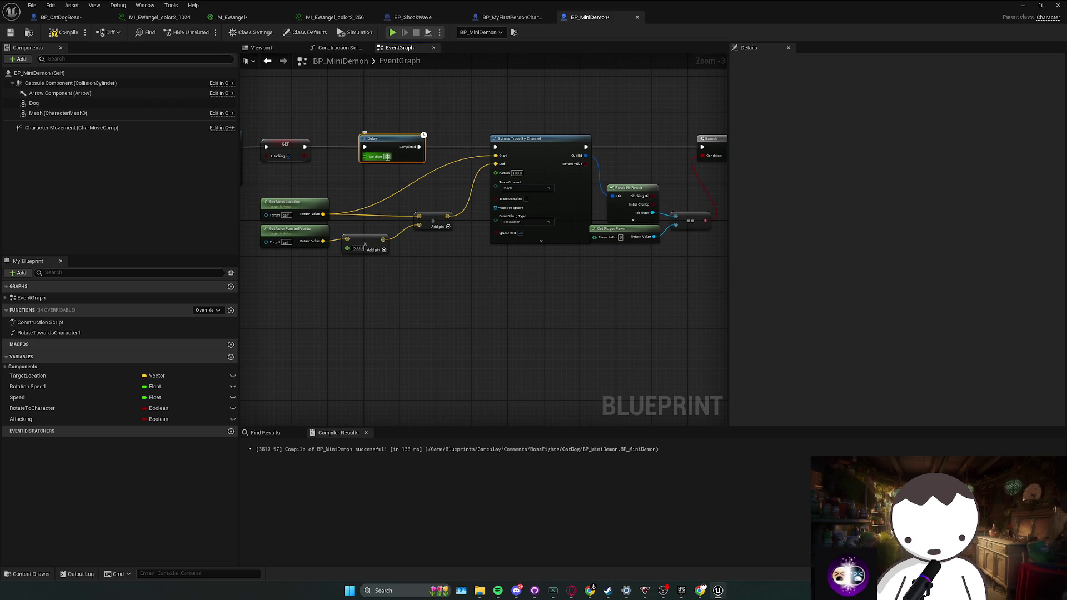
key("Return")
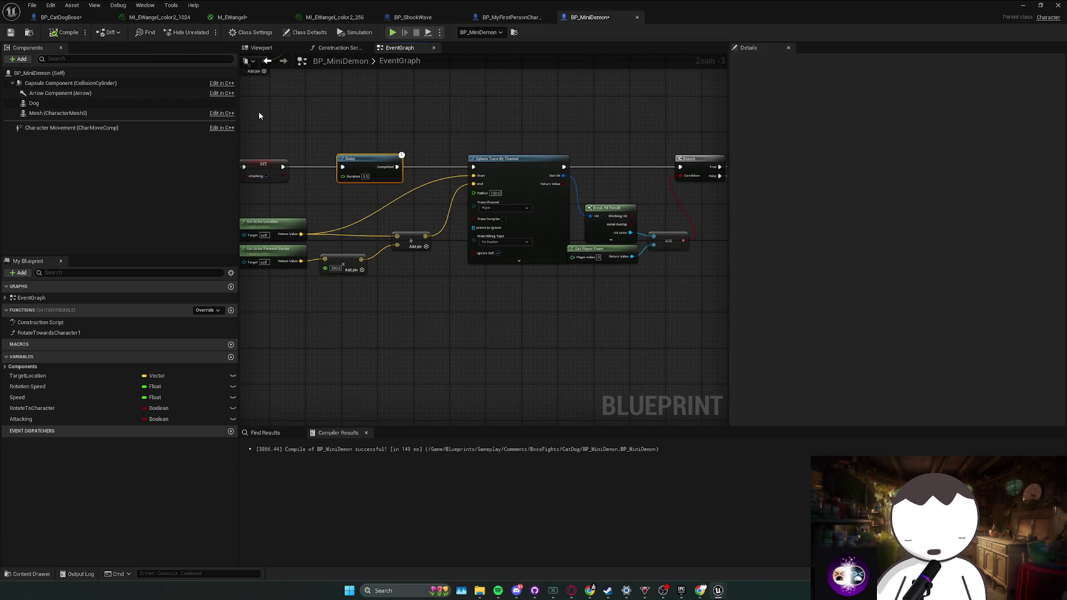
mouse_move(259, 115)
left_mouse_down()
mouse_move(533, 216)
mouse_move(555, 198)
mouse_move(492, 181)
mouse_move(516, 234)
mouse_move(600, 200)
mouse_move(600, 209)
mouse_move(648, 203)
left_mouse_up()
scroll(427, 190, "down", 1)
left_click(660, 195)
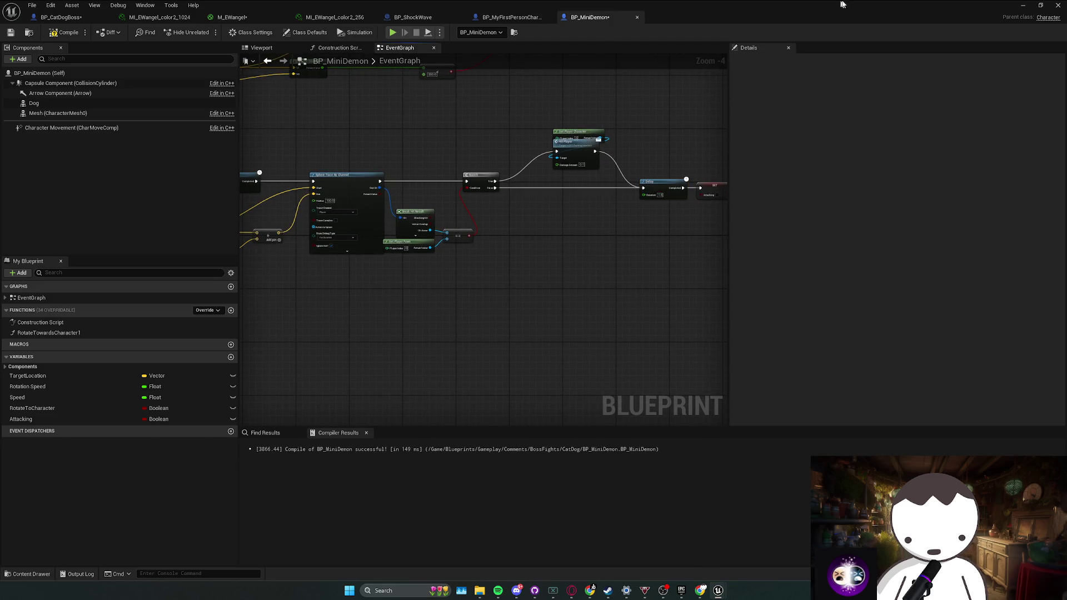
key("alt+Tab")
left_click(206, 32)
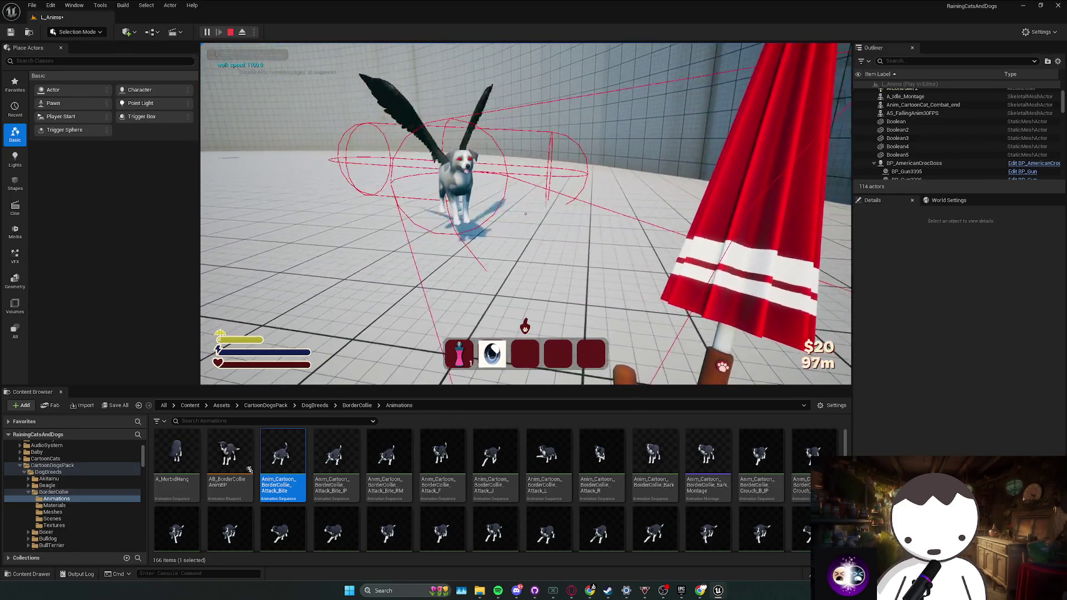
key("Escape")
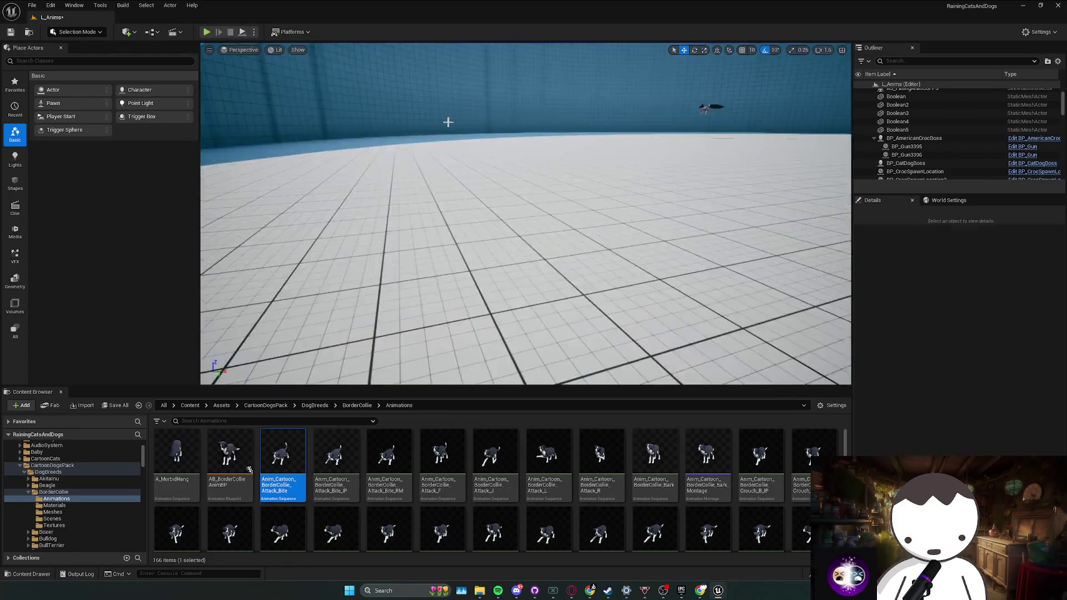
left_click(204, 33)
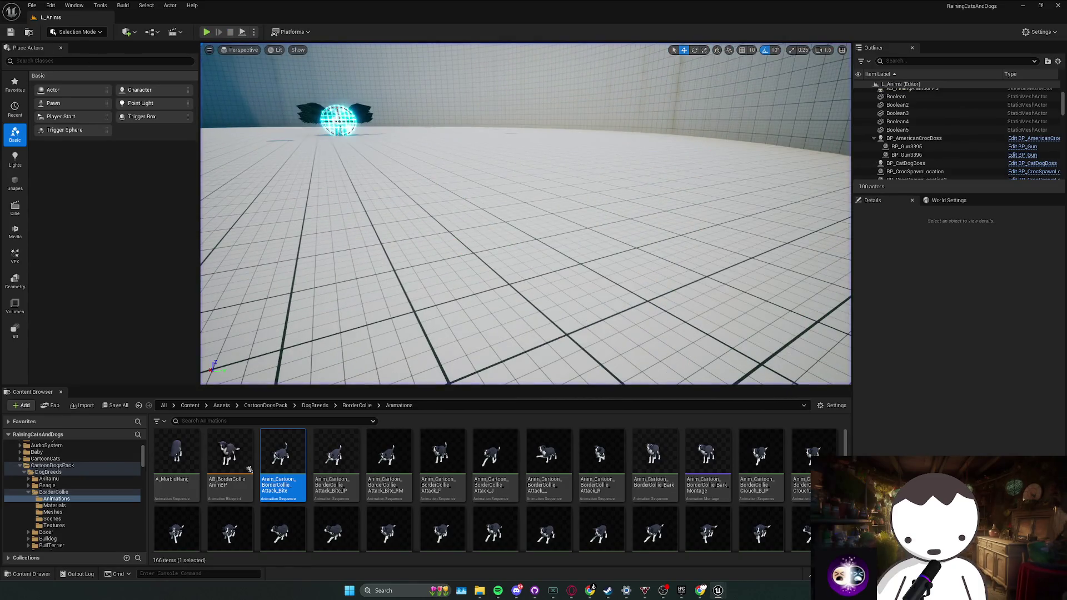
key("Escape")
scroll(364, 183, "up", 1)
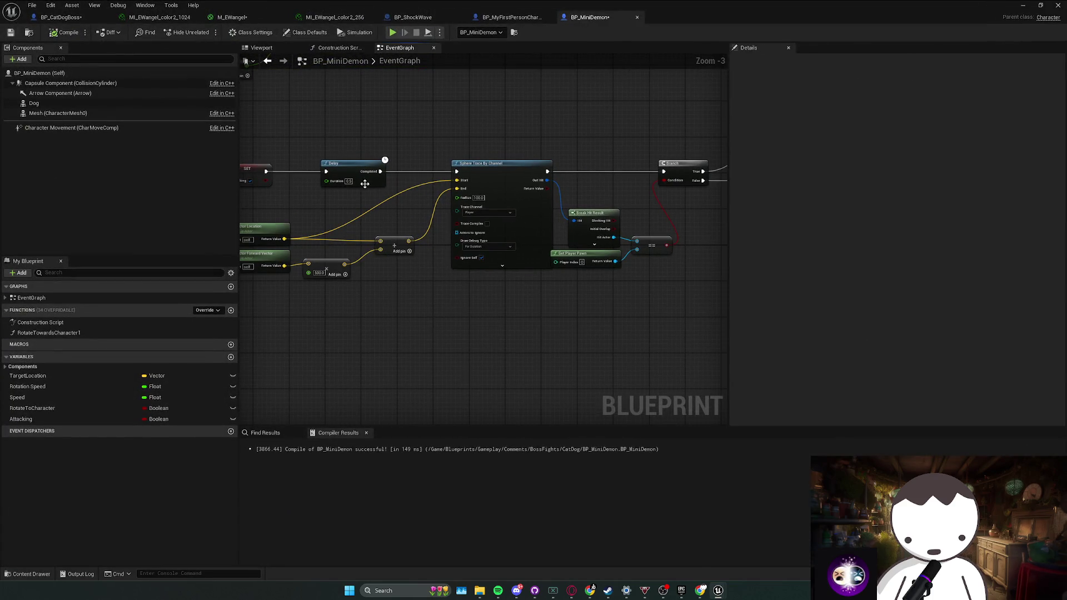
Set the Dog mesh component's animation Play Rate to 2.0.
left_click(93, 104)
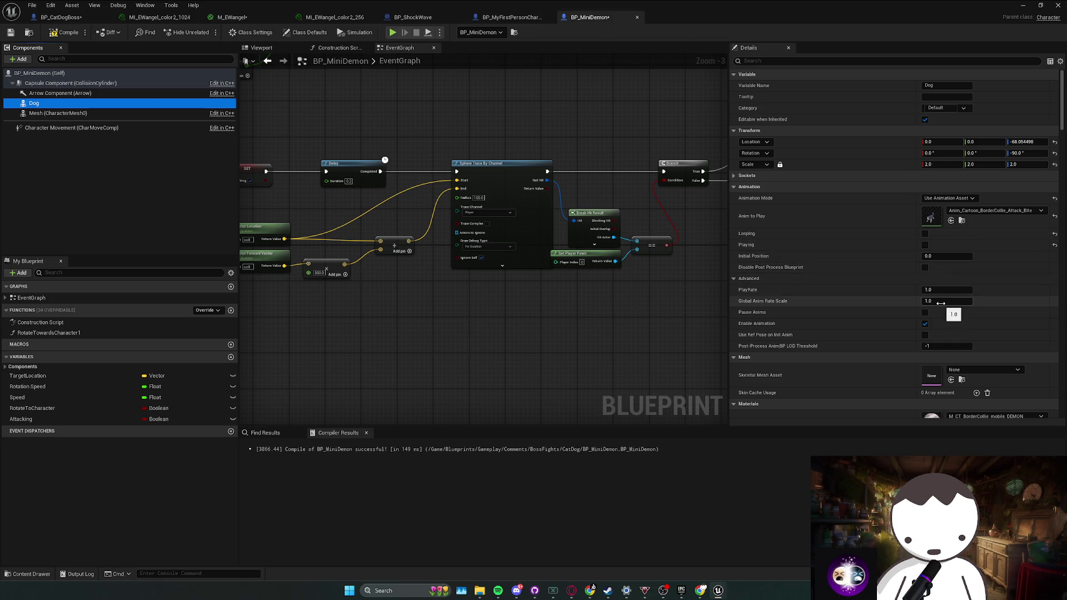
left_click(941, 302)
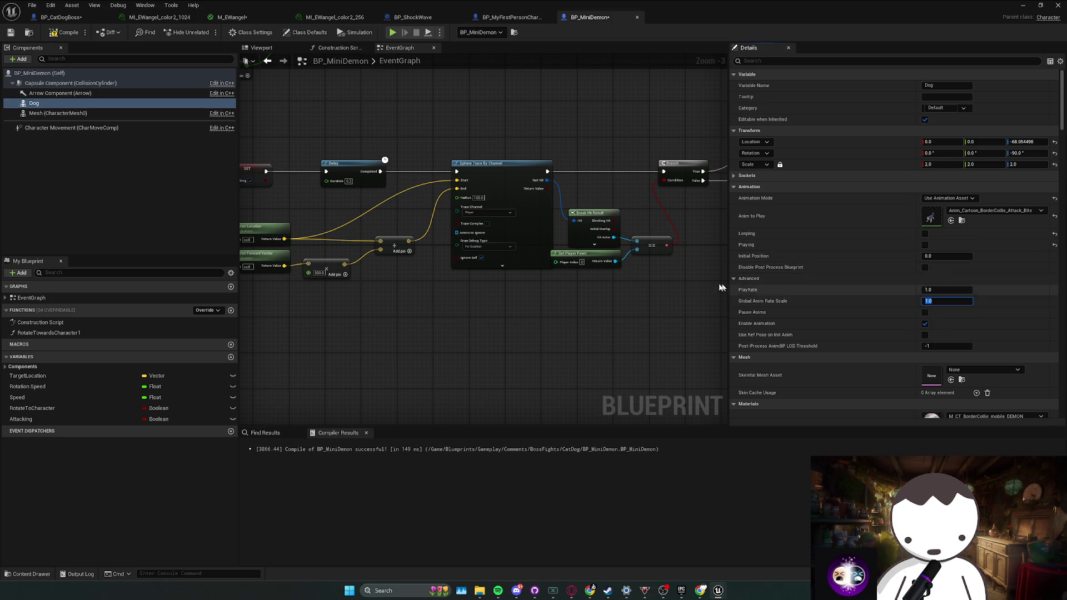
key("alt+Tab")
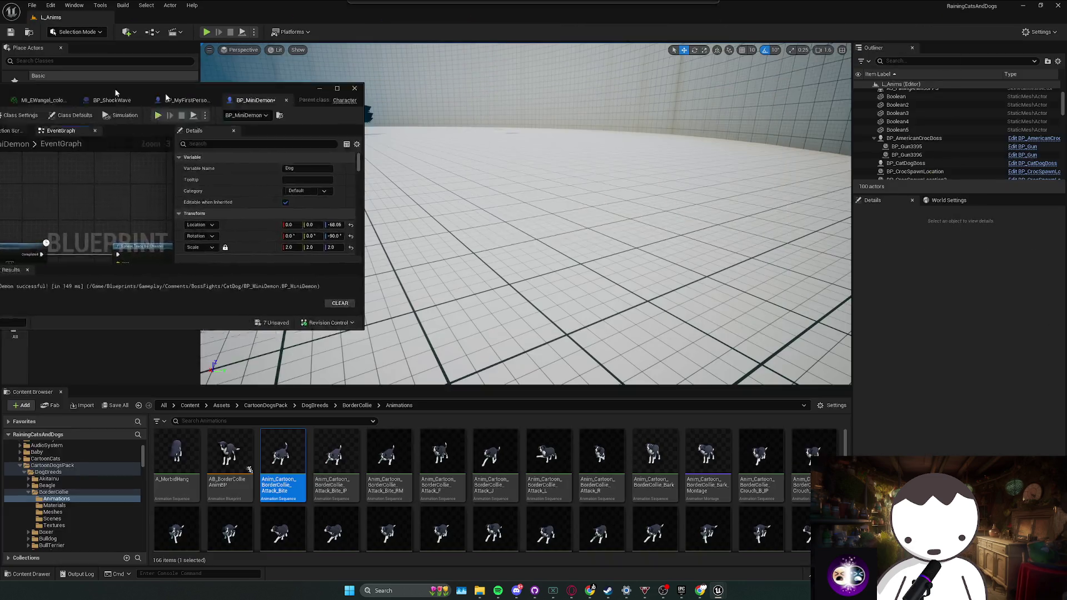
Playtest the faster winged dog, then review BP_MiniDemon's event graph again.
left_click(206, 32)
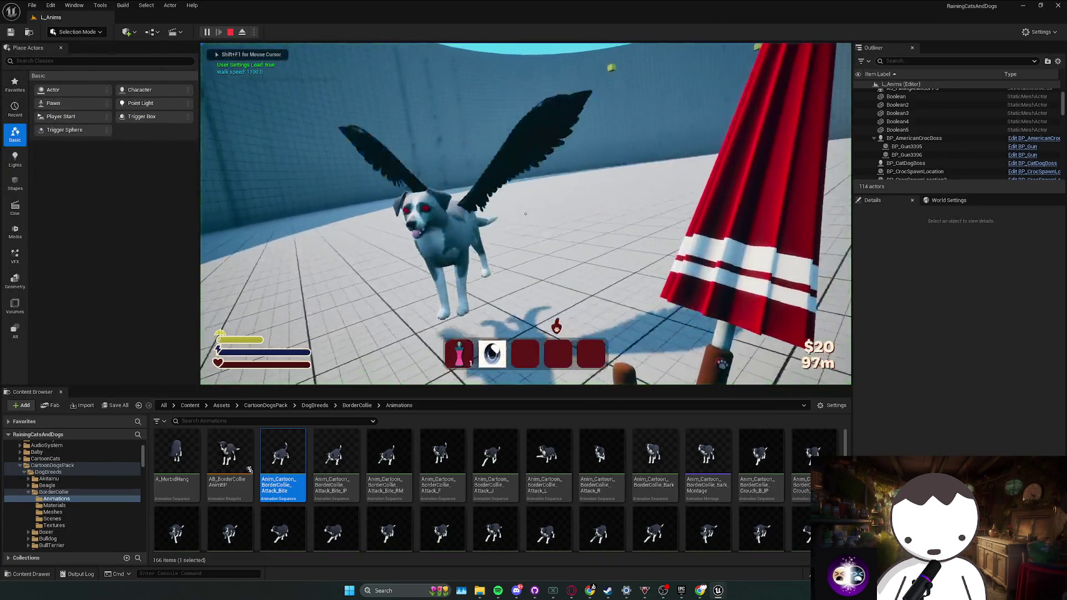
left_click(556, 327)
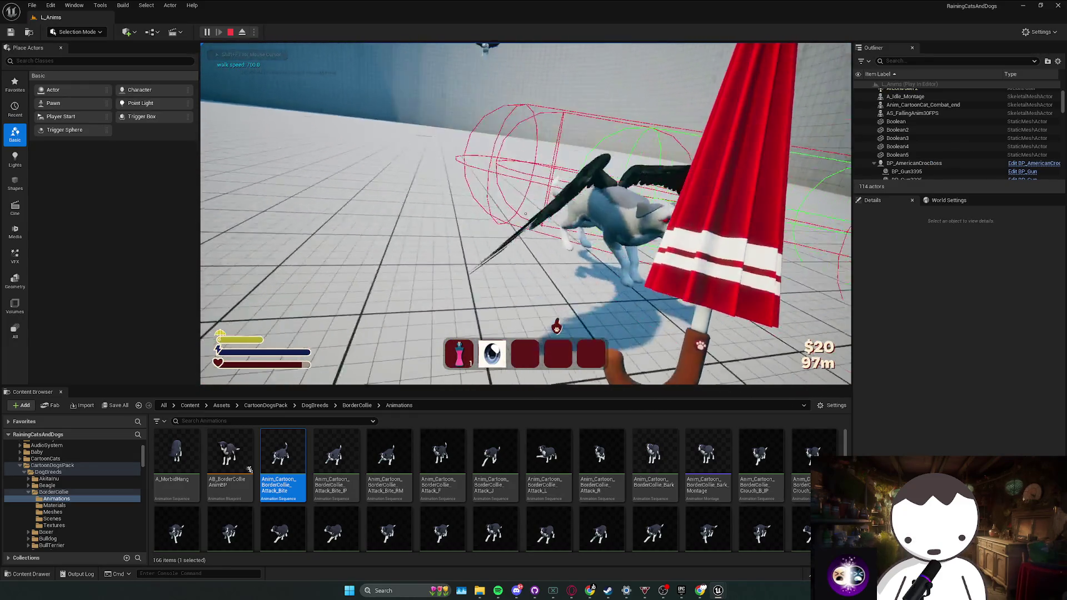
key("Escape")
key("alt+Tab")
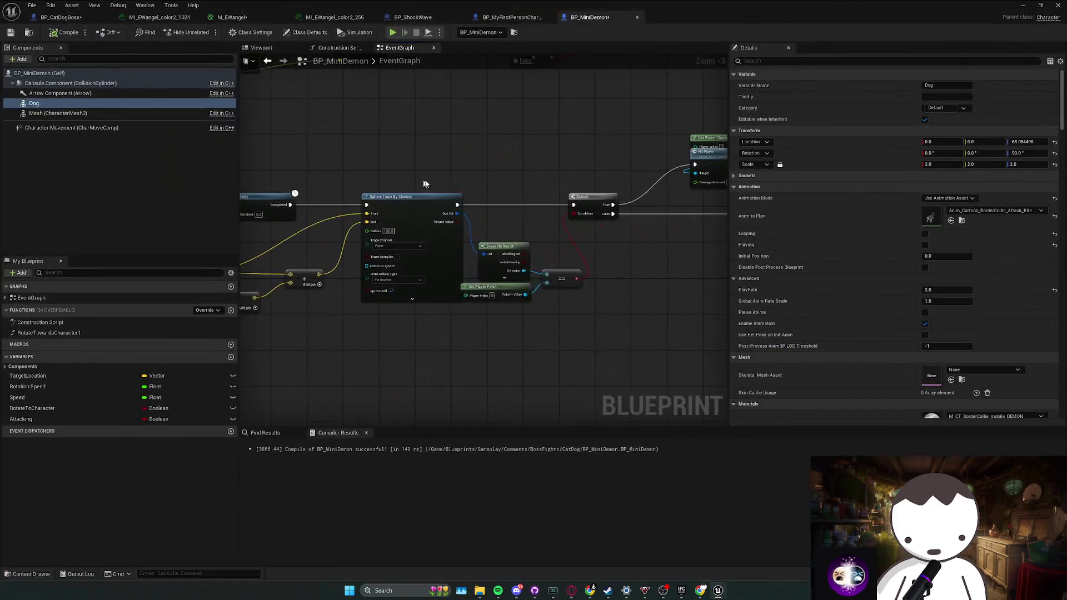
scroll(573, 275, "down", 2)
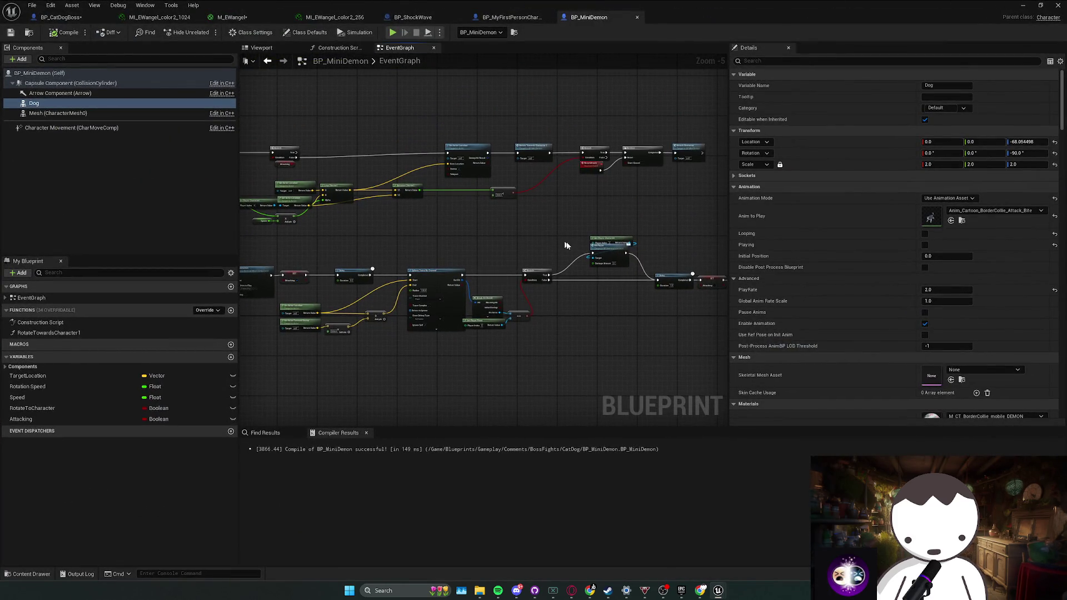
left_click_drag(469, 268, 524, 234)
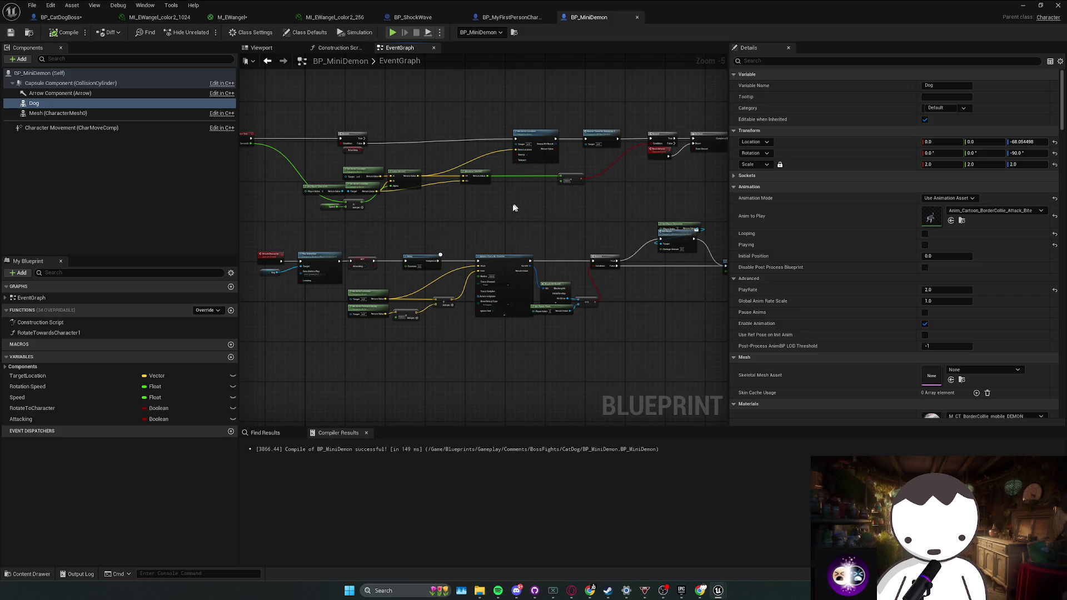
key("alt+Tab")
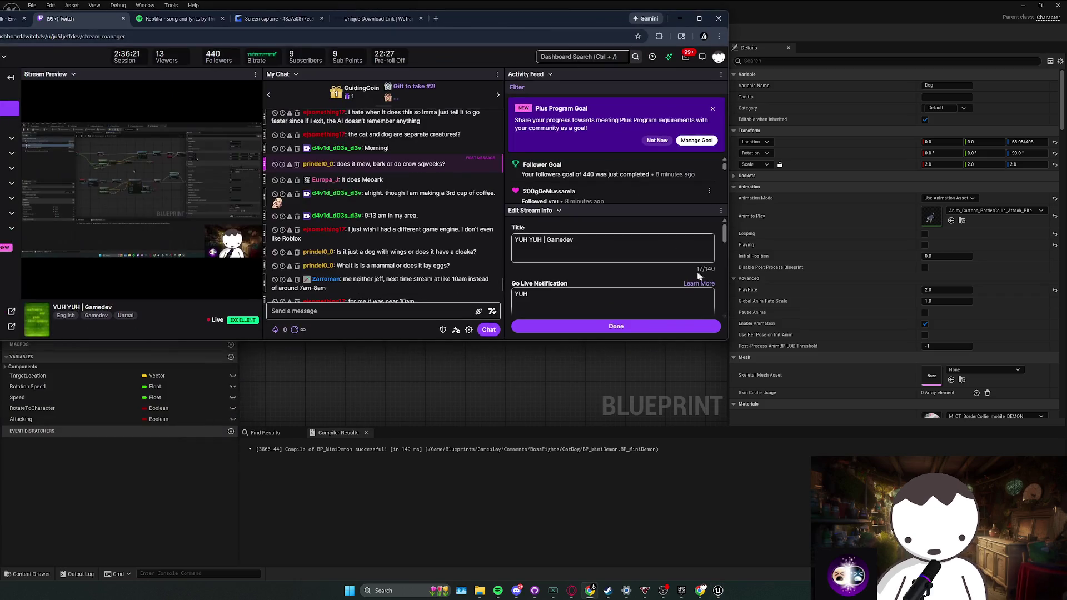
Maximize and refresh the Twitch stream manager, then minimize the browser.
double_click(482, 25)
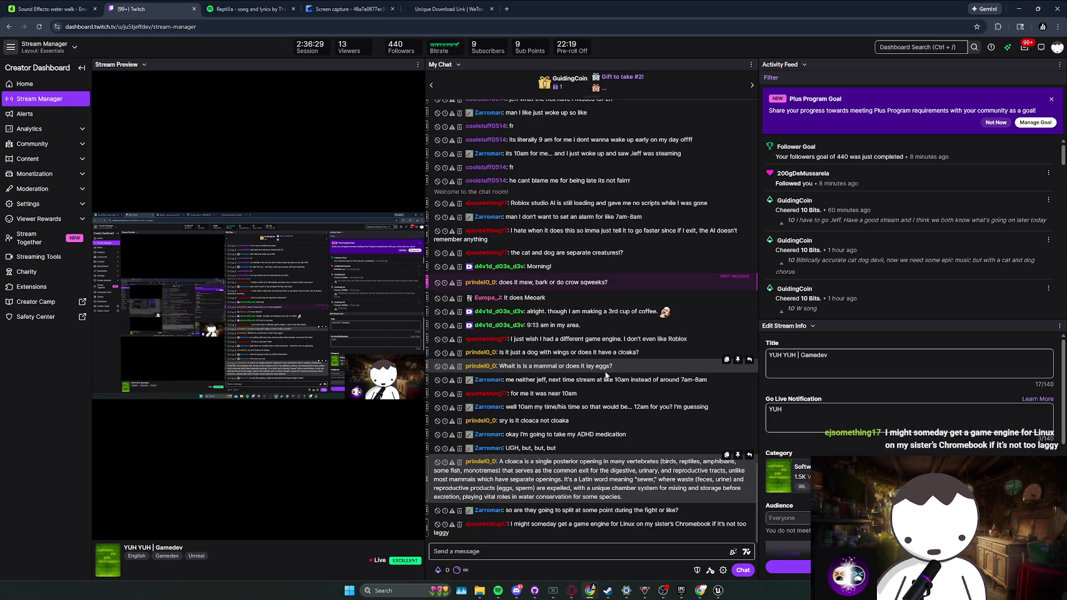
key("F5")
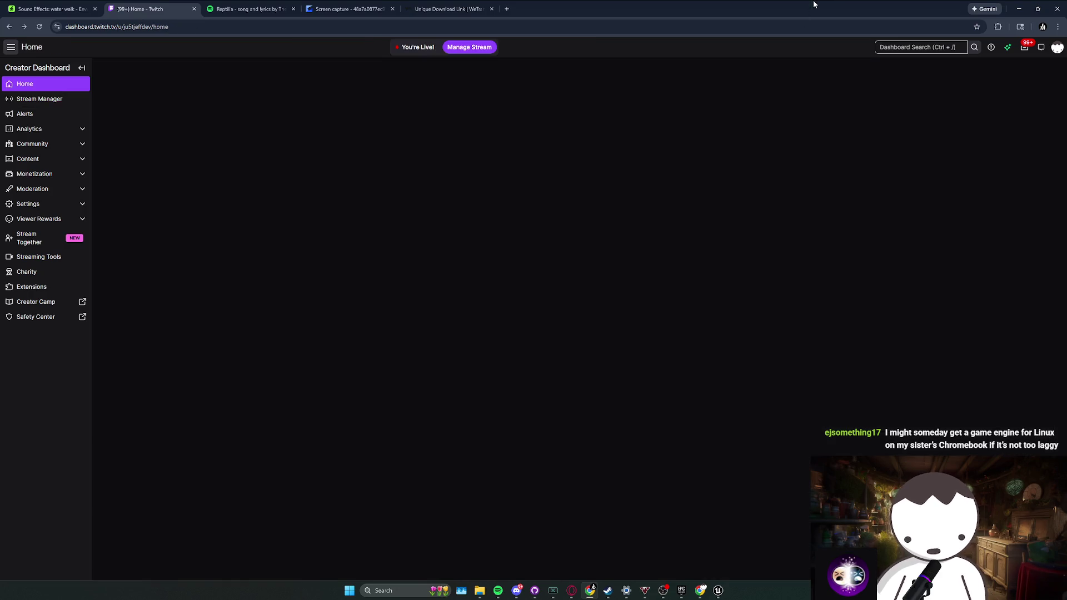
key("super+Down")
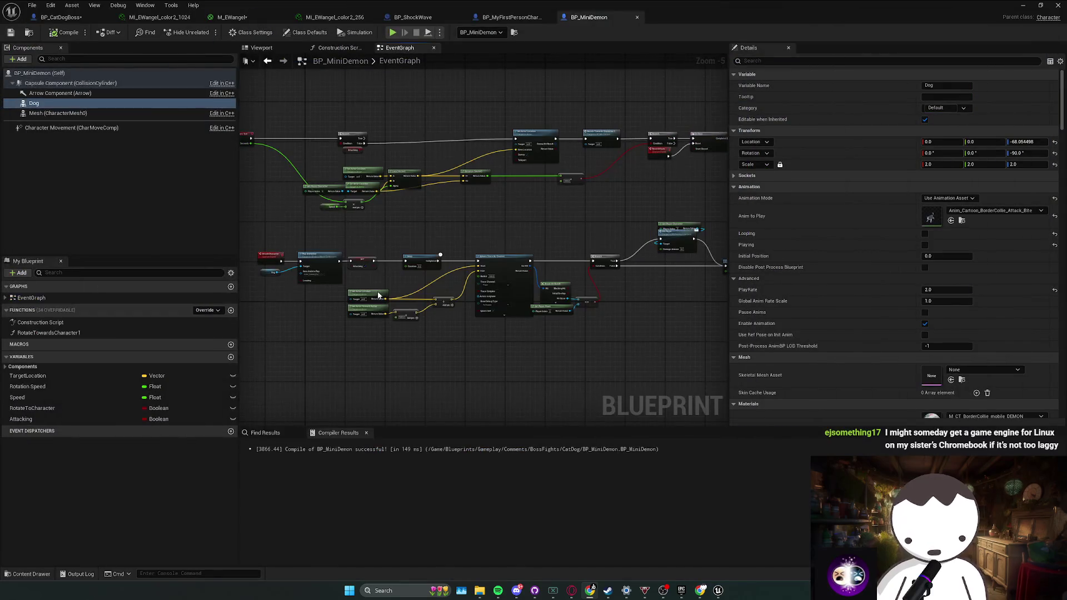
left_click_drag(383, 293, 408, 310)
left_click(261, 48)
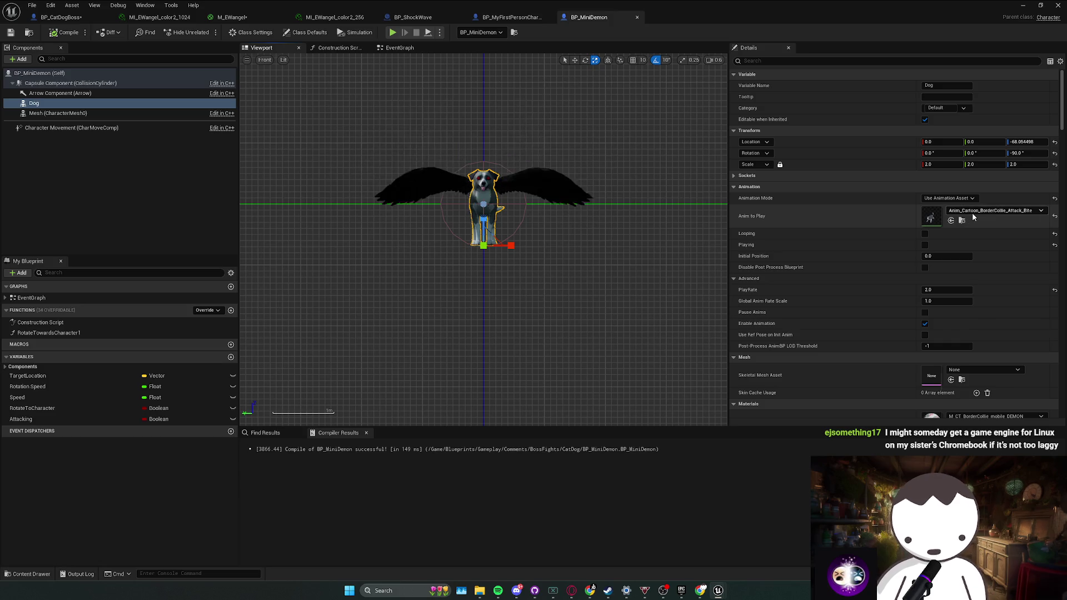
left_click(995, 210)
left_click(950, 328)
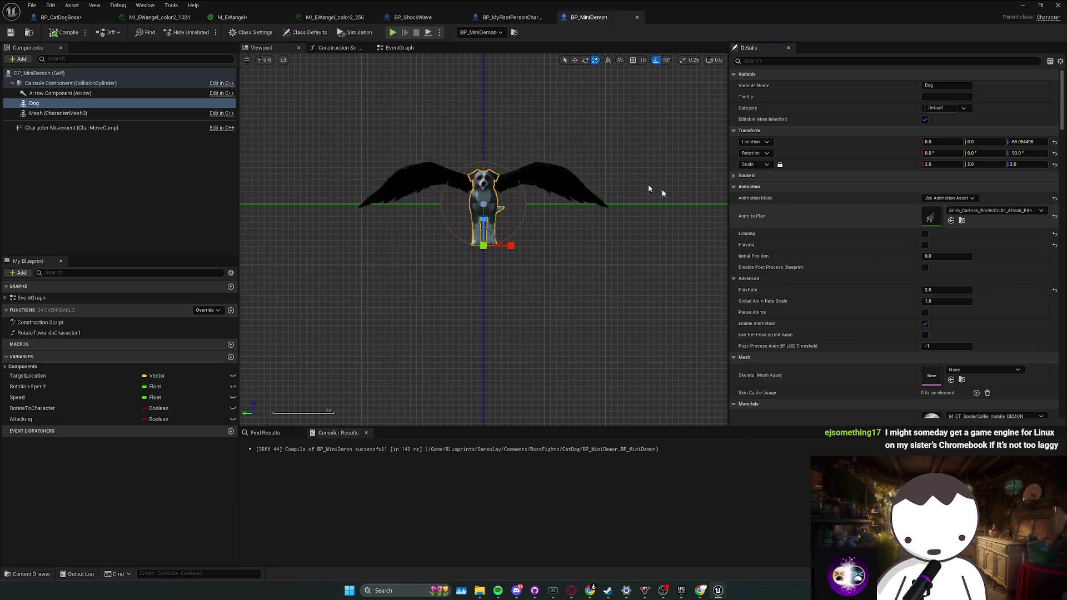
left_click(414, 52)
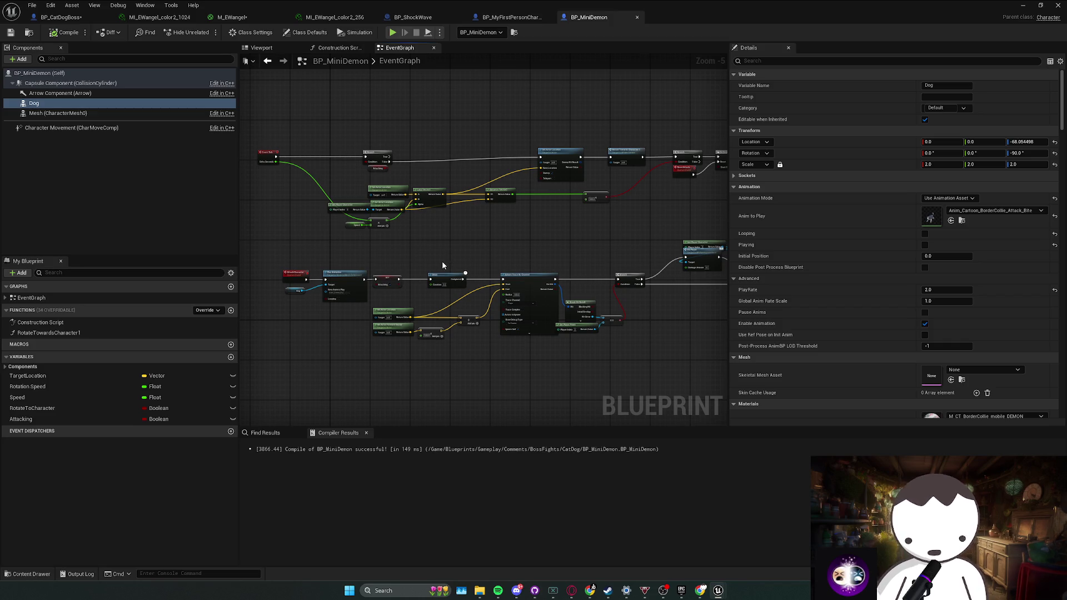
Rearrange the Dog getter, math nodes, == node and Get Player Pawn in the attack logic.
scroll(333, 345, "up", 2)
left_click(267, 239)
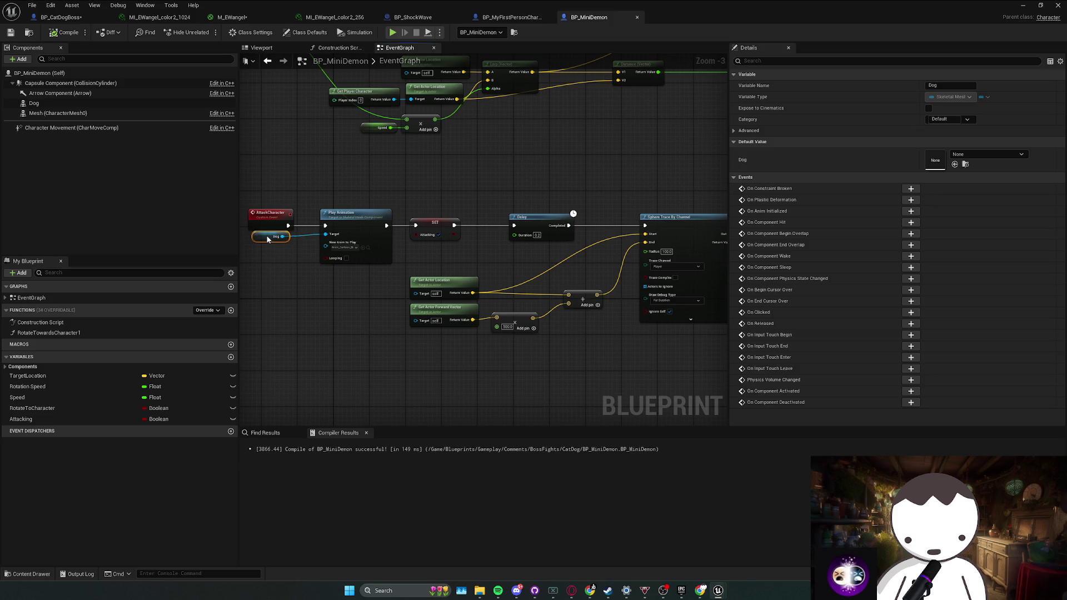
scroll(384, 274, "down", 2)
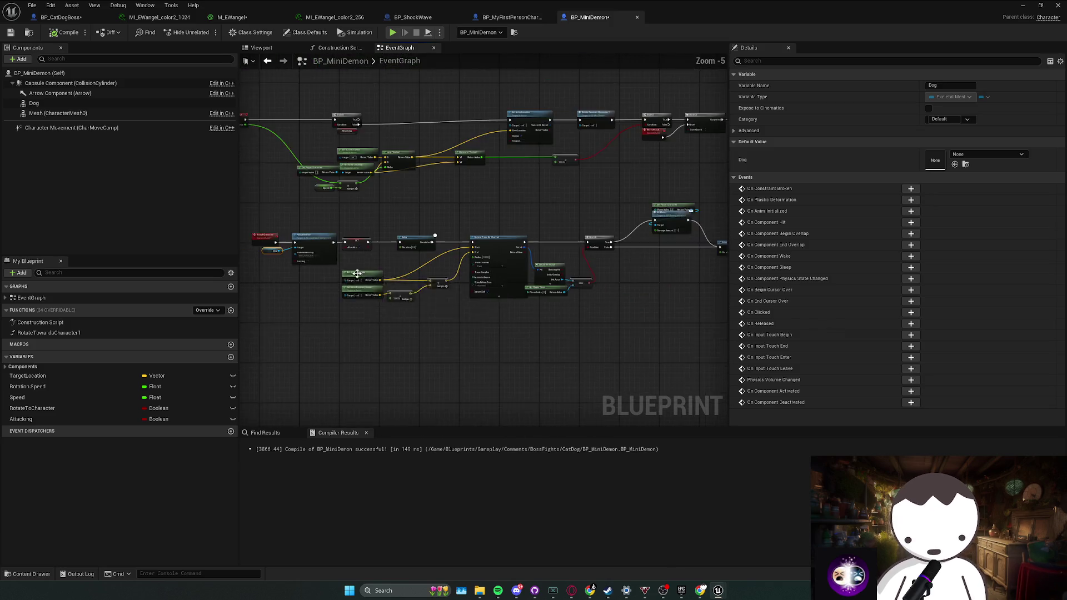
mouse_move(296, 296)
left_mouse_down()
mouse_move(369, 291)
mouse_move(404, 275)
left_mouse_up()
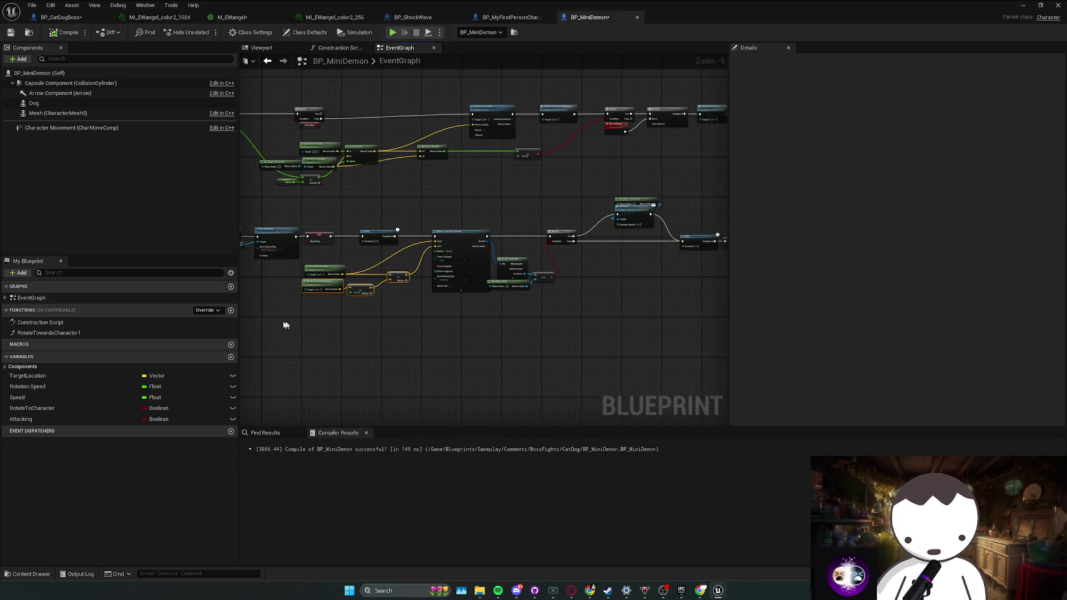
left_click(402, 275)
scroll(529, 279, "up", 2)
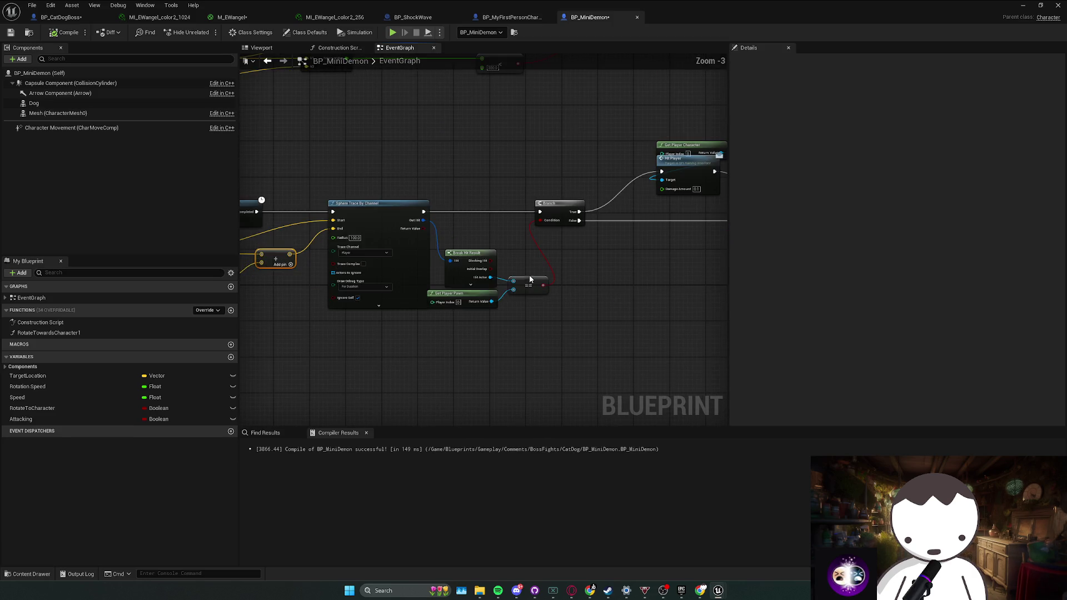
mouse_move(488, 305)
left_mouse_down()
mouse_move(528, 309)
mouse_move(489, 317)
left_mouse_up()
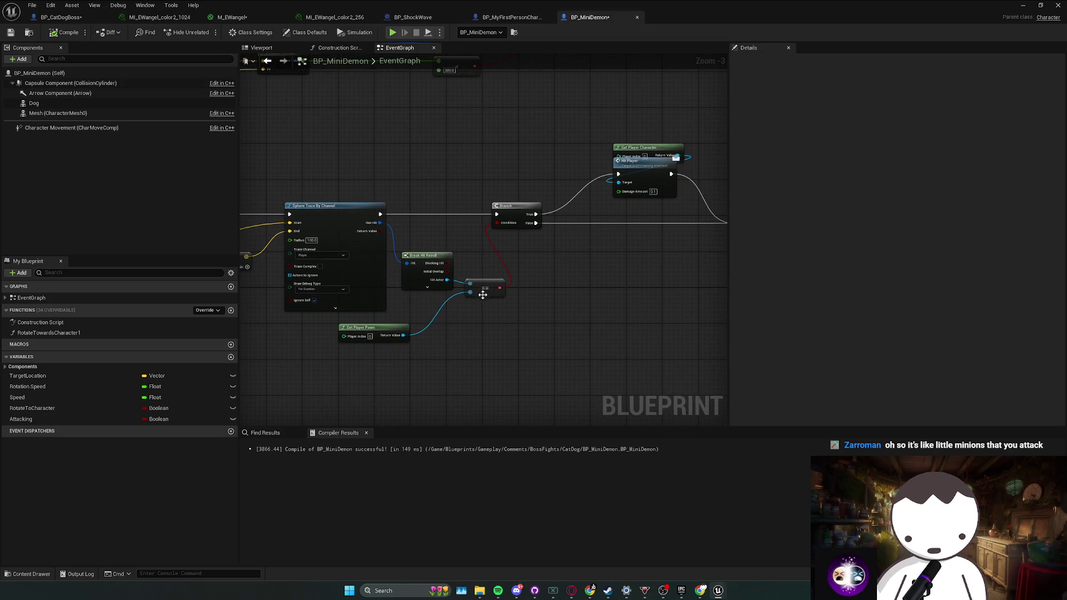
left_click(481, 285)
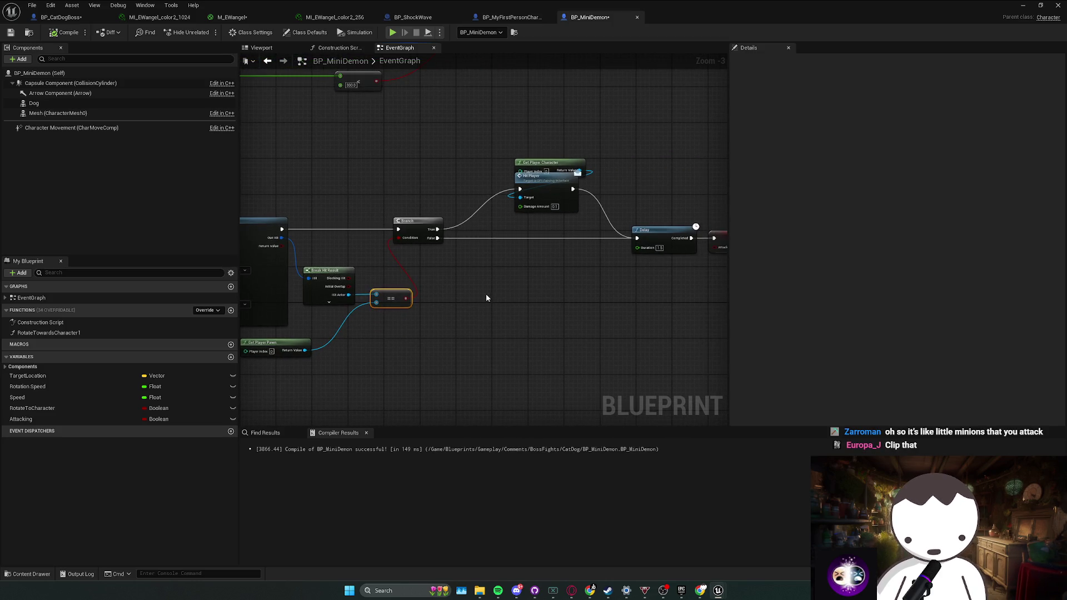
mouse_move(547, 270)
left_mouse_down()
mouse_move(418, 295)
mouse_move(407, 225)
mouse_move(408, 255)
left_mouse_up()
mouse_move(380, 330)
left_mouse_down()
mouse_move(362, 321)
mouse_move(583, 277)
mouse_move(702, 217)
mouse_move(408, 278)
left_mouse_up()
Shift the Delay, SET and Reset Attack row left and lower Get Actor Location and Add.
left_click_drag(610, 260, 513, 261)
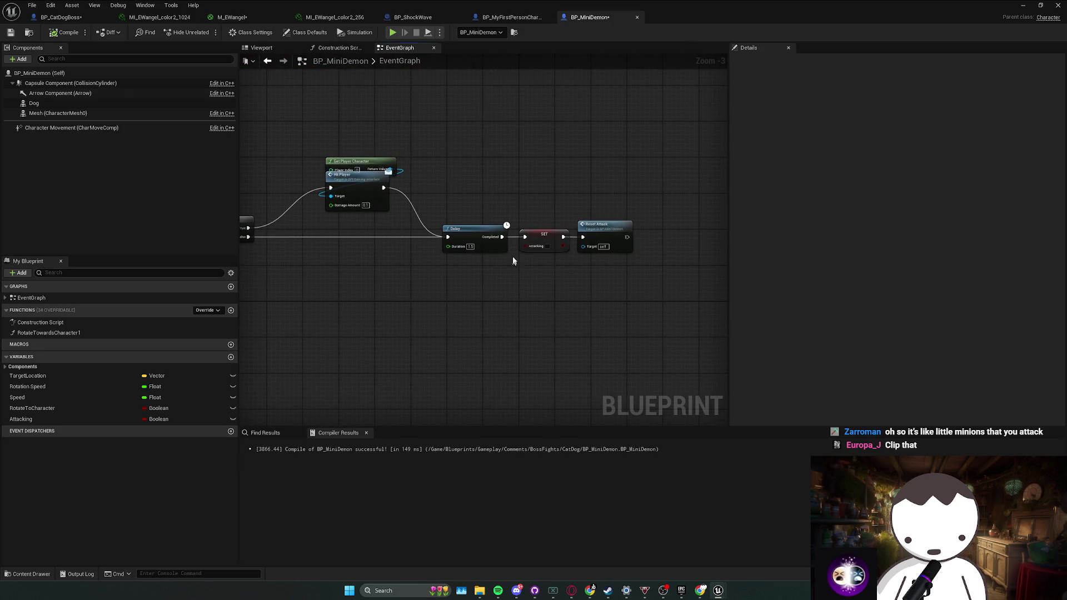
scroll(460, 276, "down", 7)
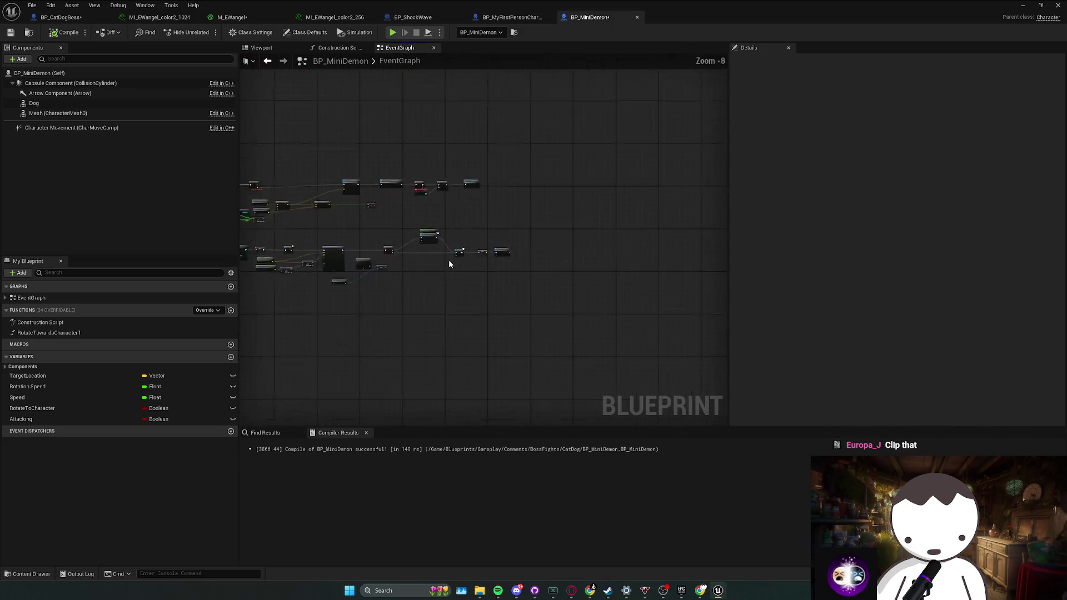
scroll(507, 286, "up", 3)
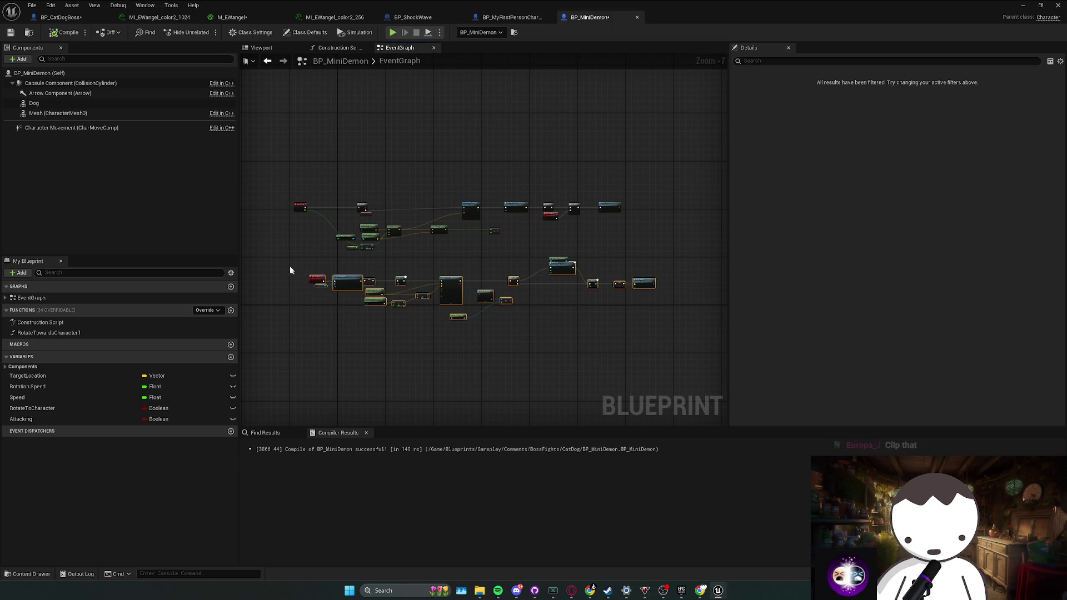
left_click_drag(557, 269, 537, 269)
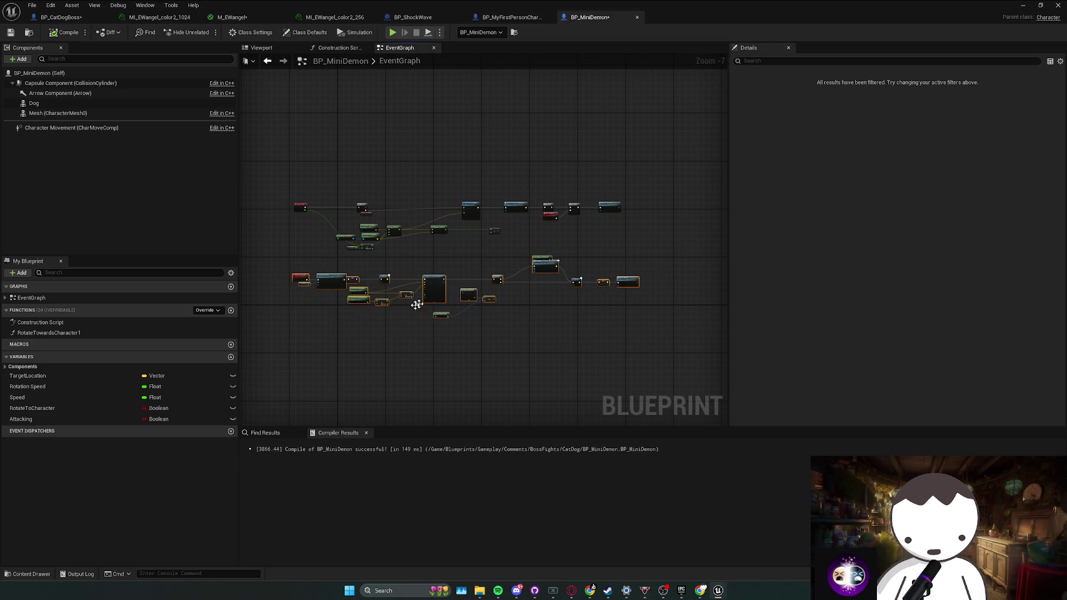
left_click_drag(452, 334, 502, 312)
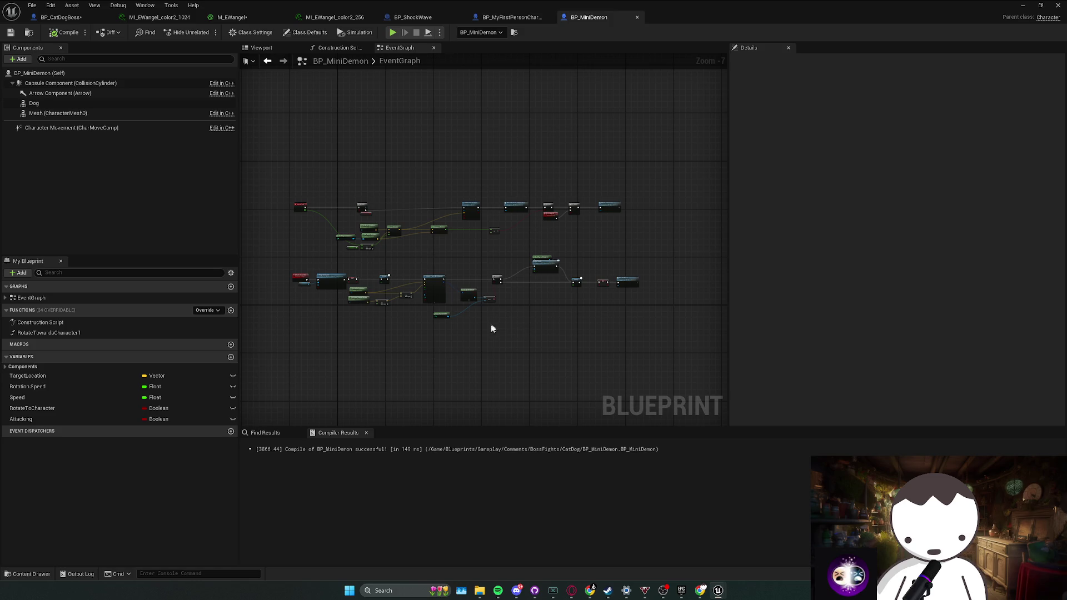
scroll(476, 304, "up", 3)
left_click_drag(522, 292, 529, 293)
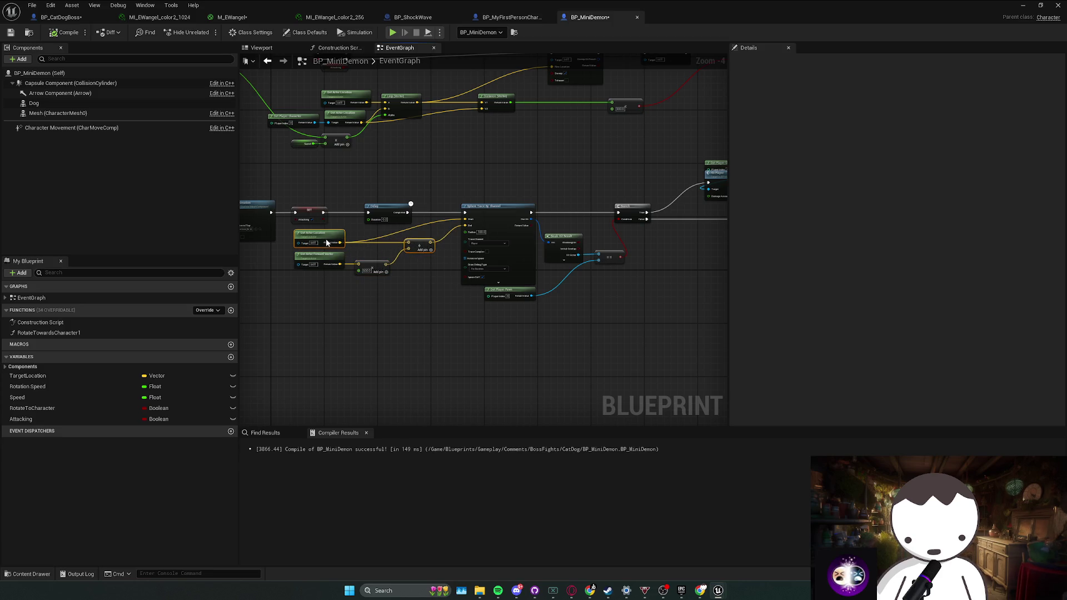
left_click_drag(326, 243, 342, 260)
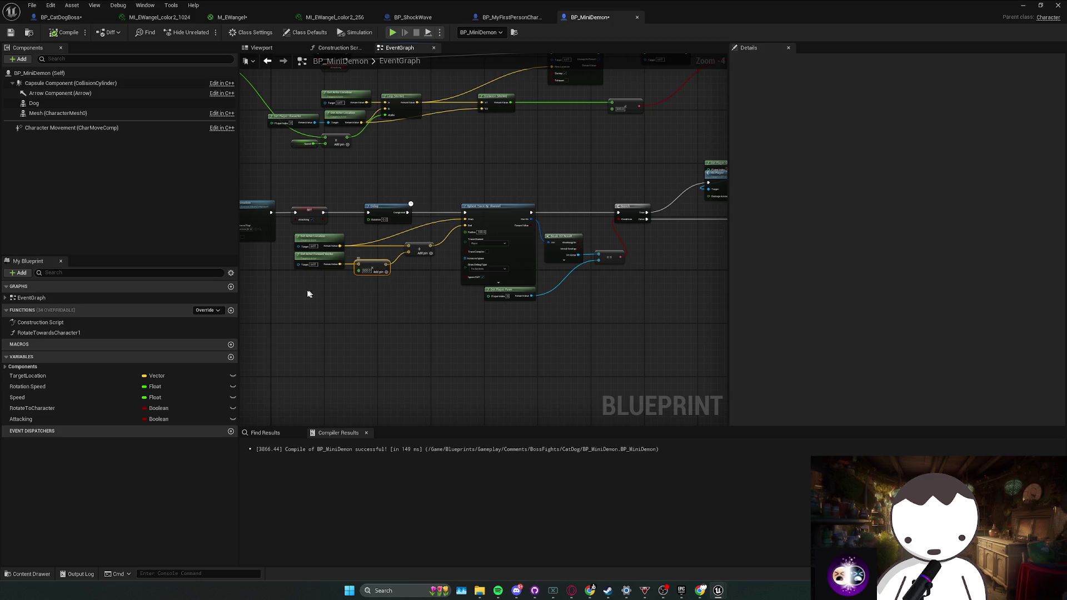
Save BP_MiniDemon and check the forward-vector, multiply and damage event nodes.
key("ctrl+s")
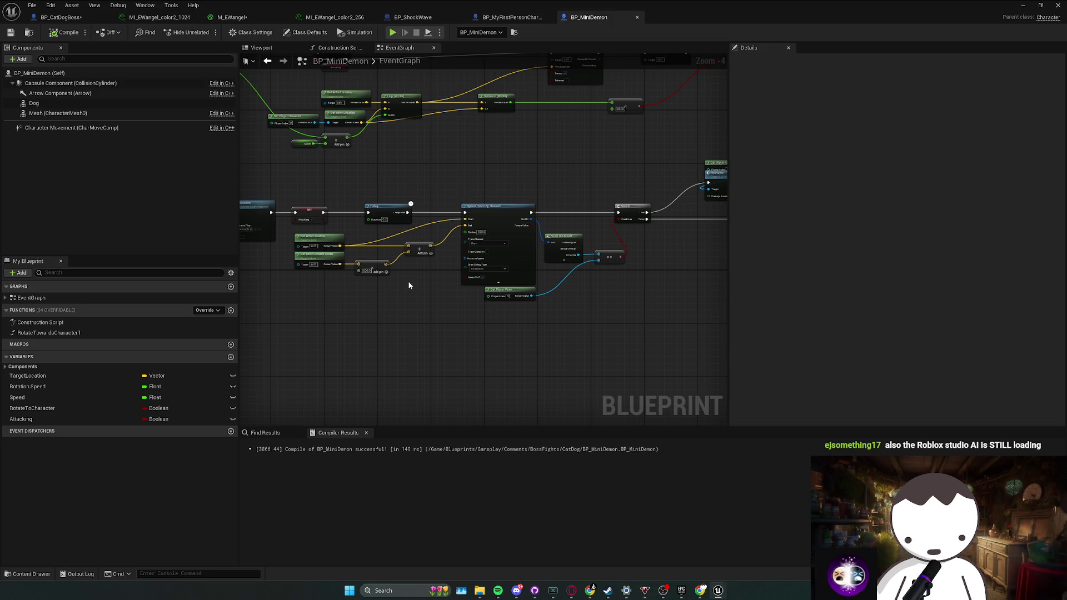
mouse_move(384, 276)
left_mouse_down()
mouse_move(439, 261)
mouse_move(387, 258)
left_mouse_up()
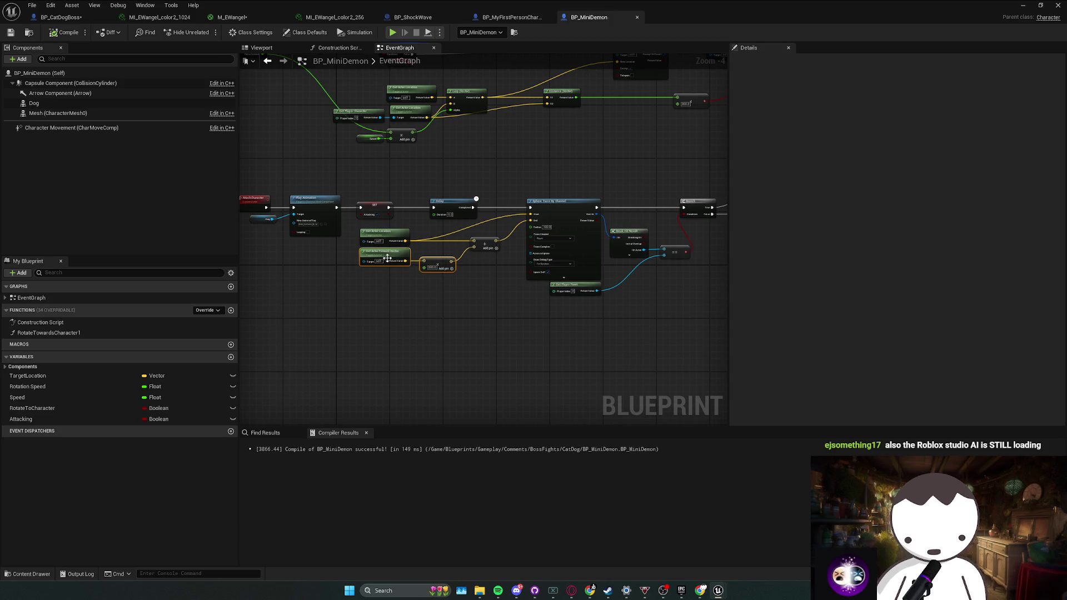
mouse_move(451, 216)
left_mouse_down()
mouse_move(312, 219)
mouse_move(435, 225)
left_mouse_up()
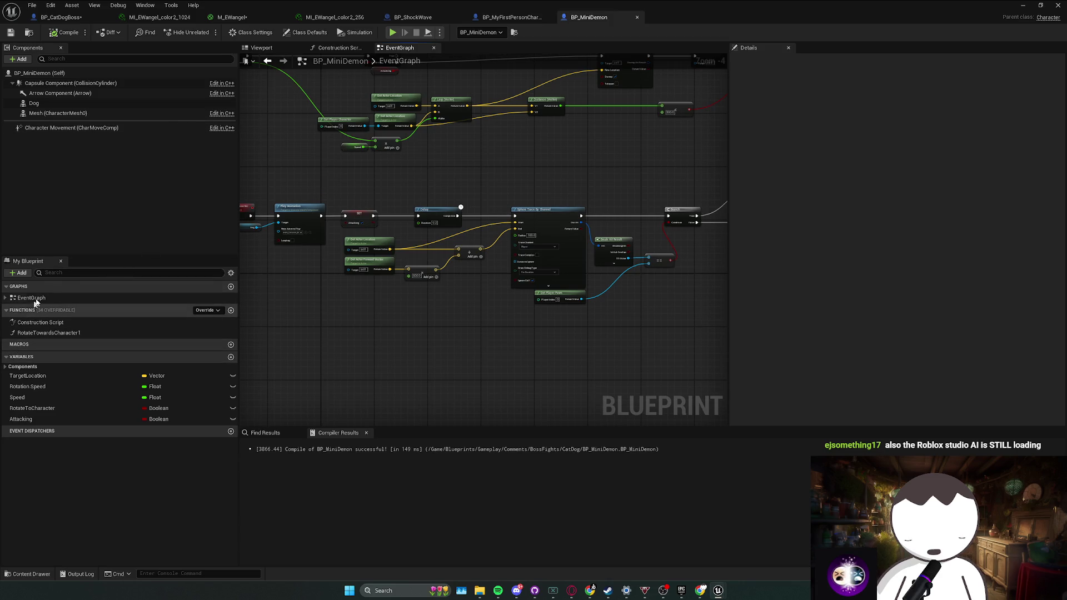
key("alt+Tab")
Browse to Blueprints > Gameplay > Comments > BossFights > AmericanCroc and open BP_BabyCroc.
left_click(190, 405)
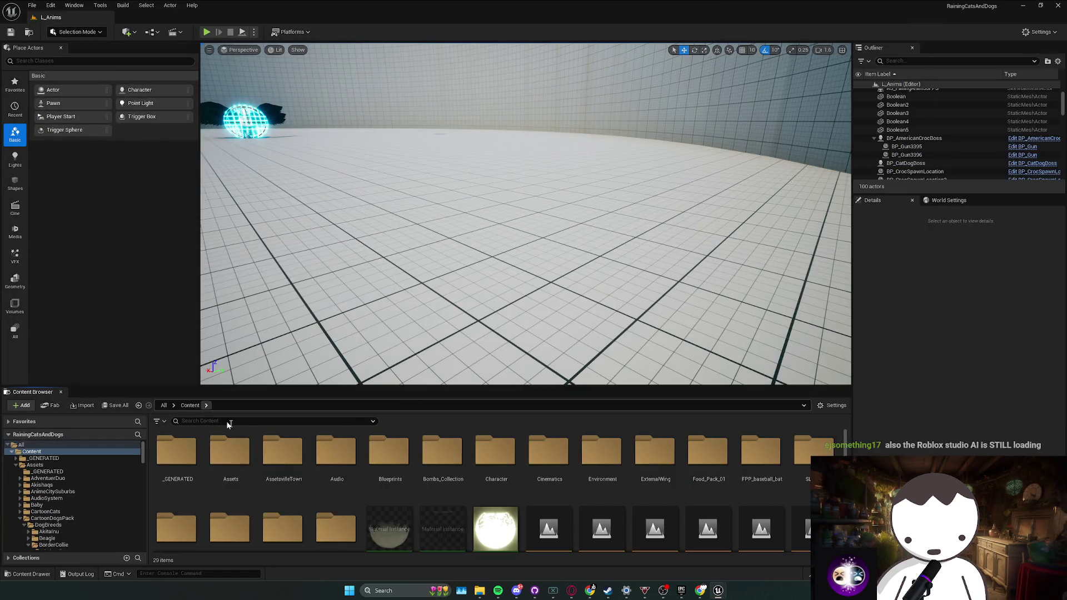
left_click(138, 405)
left_click(184, 405)
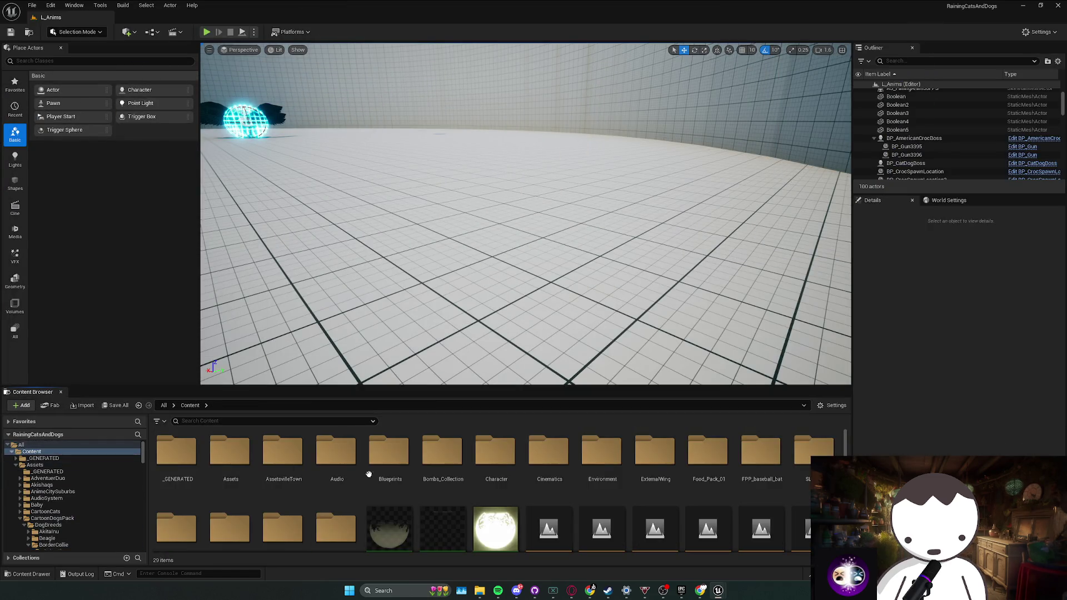
double_click(390, 450)
double_click(234, 493)
double_click(276, 478)
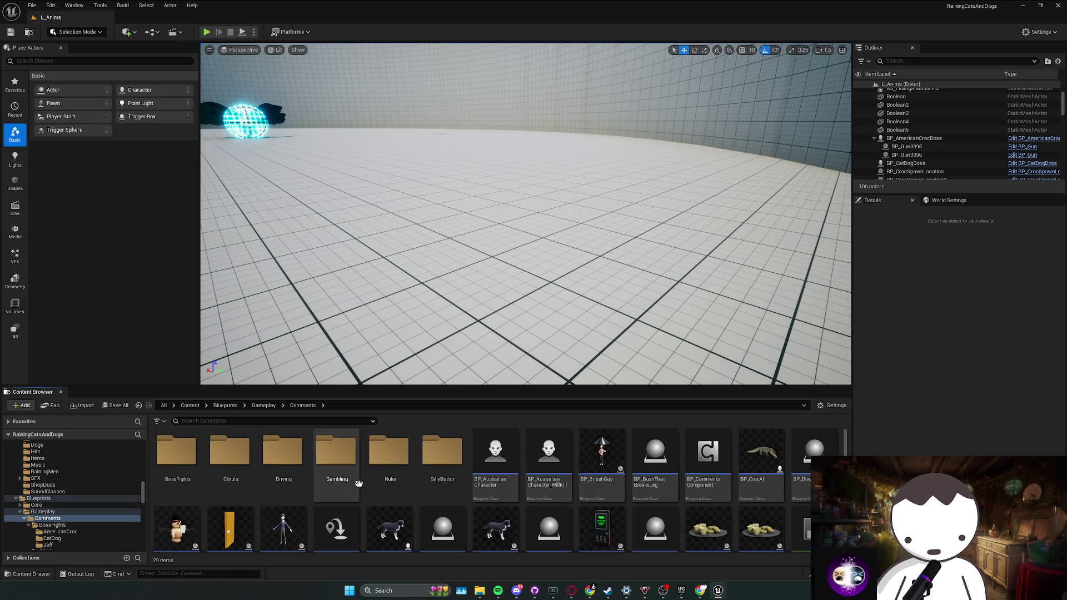
double_click(177, 461)
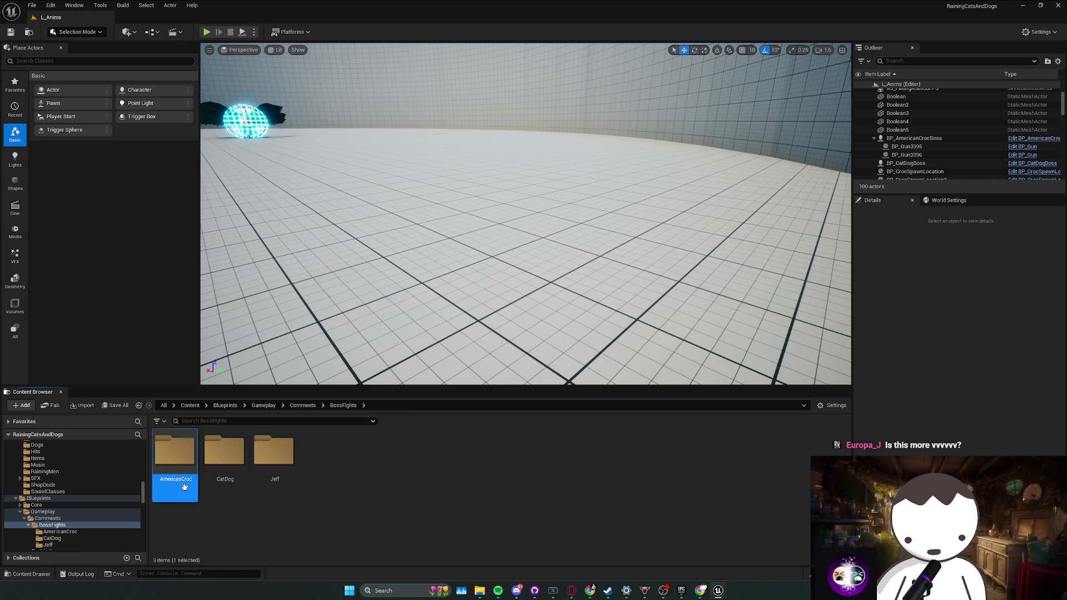
double_click(173, 472)
key("alt+Left")
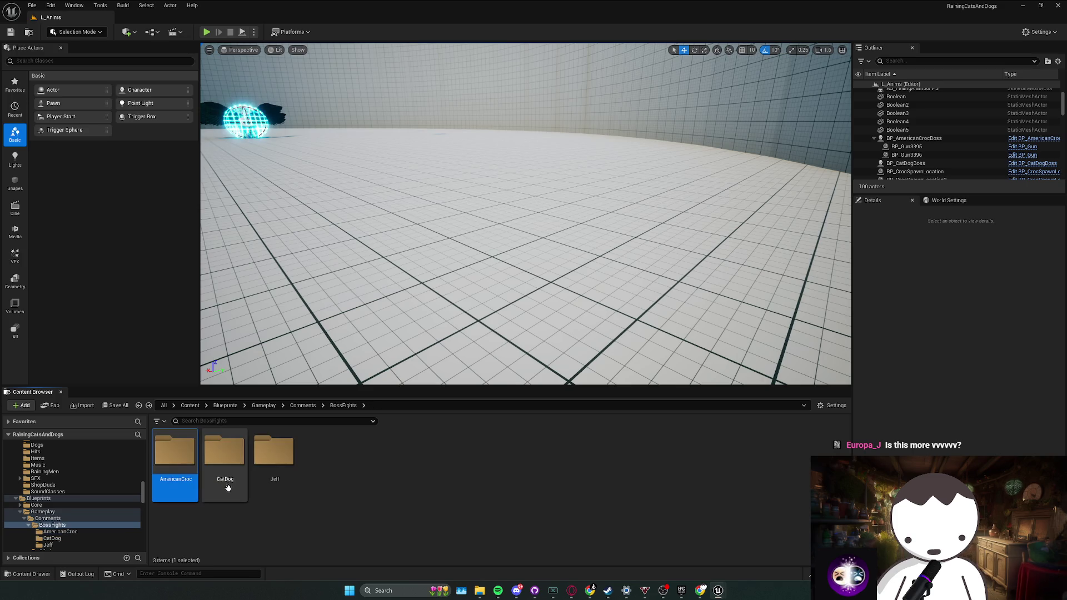
key("alt+Right")
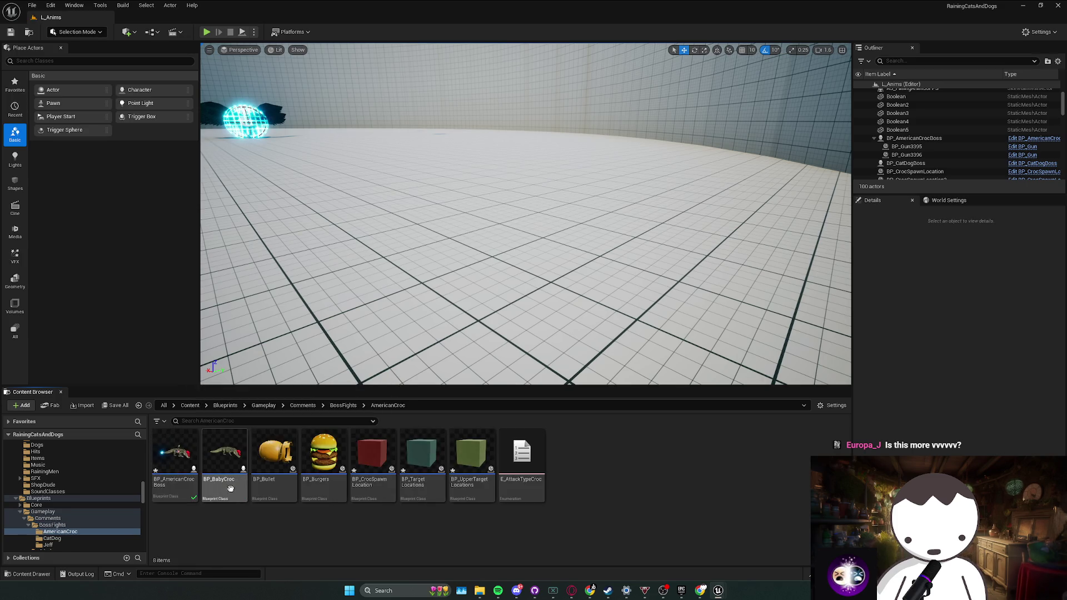
double_click(234, 493)
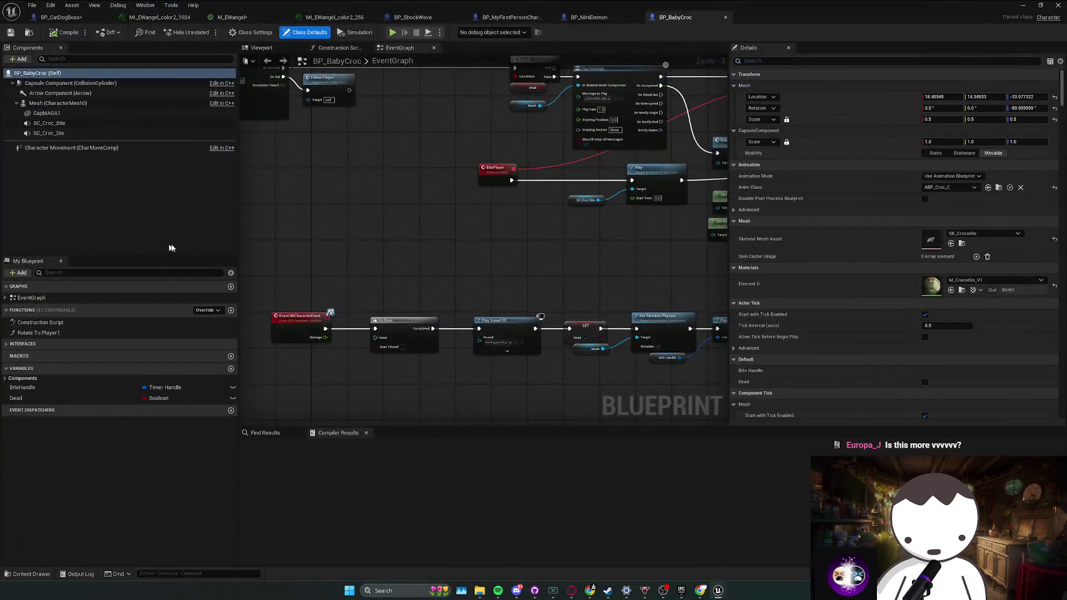
Check BP_BabyCroc's interfaces and add BPI Comment Actions to BP_MiniDemon's Class Settings.
left_click(9, 345)
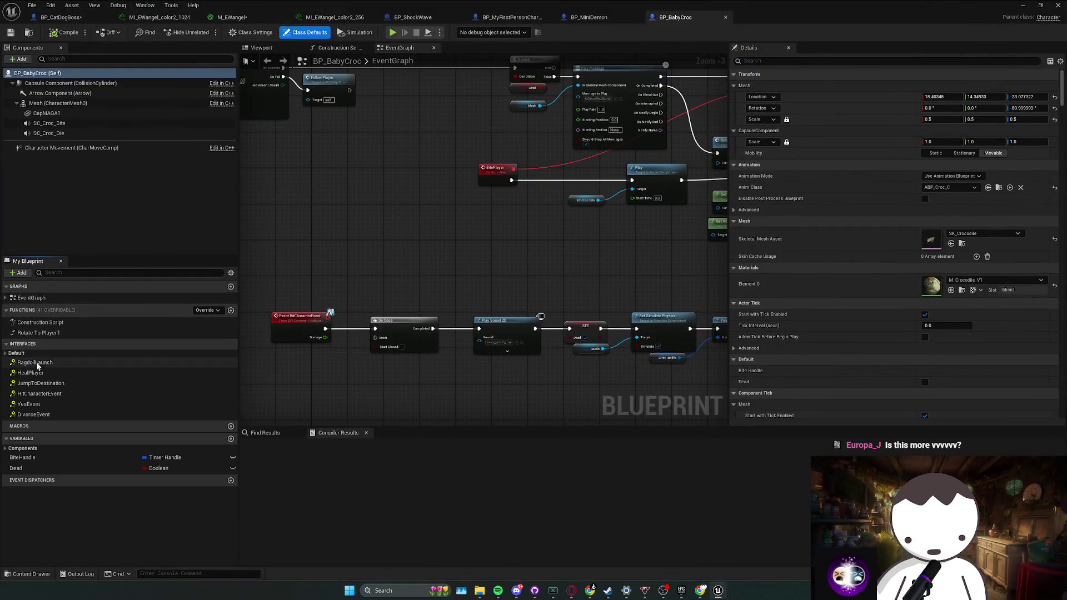
left_click(251, 32)
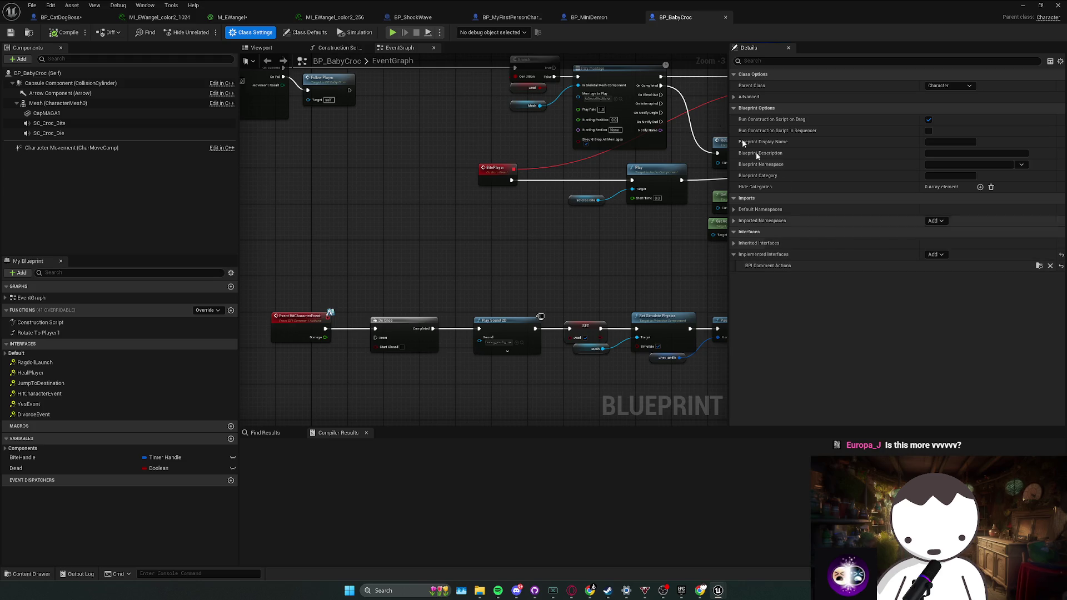
left_click(579, 19)
left_click(253, 32)
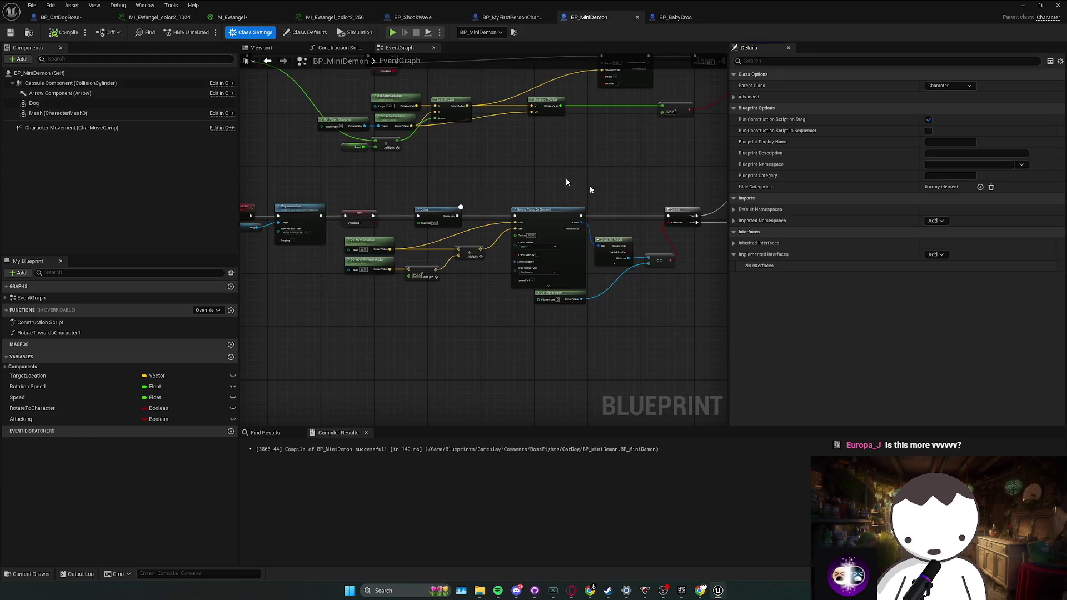
left_click(935, 254)
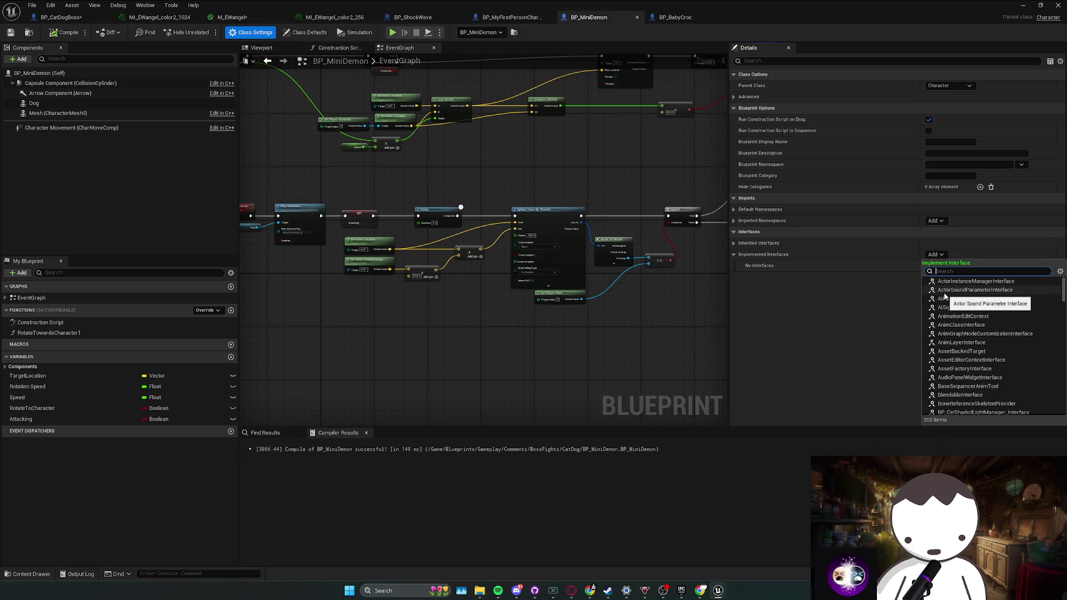
left_click(957, 282)
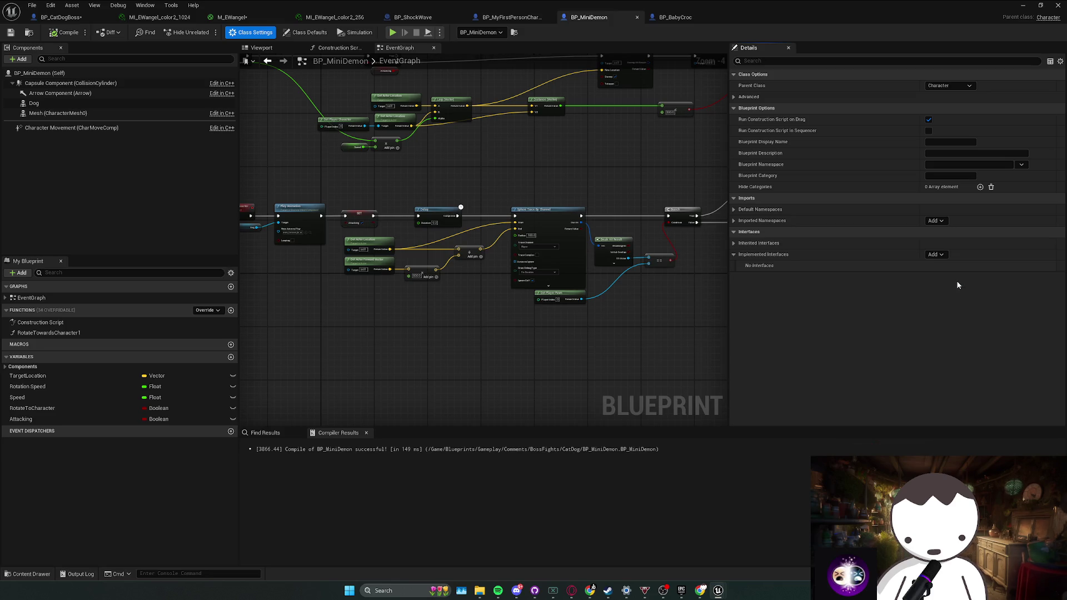
Implement the HitCharacterEvent interface event in BP_MiniDemon's graph.
left_click(22, 344)
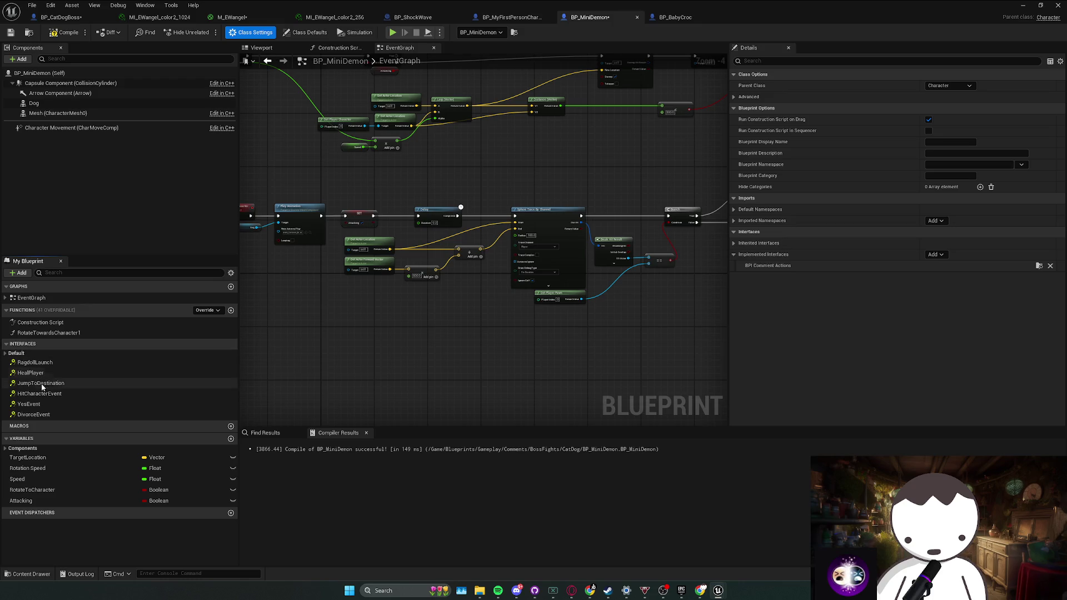
double_click(44, 394)
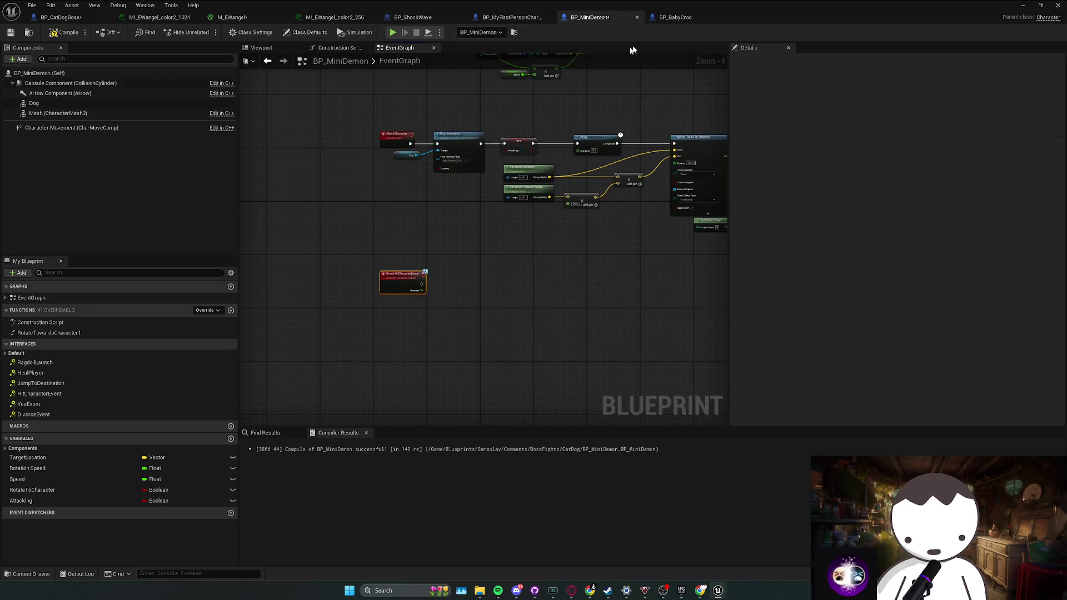
left_click(675, 17)
Copy BP_BabyCroc's death nodes and paste them after HitCharacterEvent in BP_MiniDemon.
mouse_move(365, 225)
left_mouse_down()
mouse_move(565, 274)
mouse_move(574, 285)
mouse_move(674, 240)
mouse_move(574, 240)
left_mouse_up()
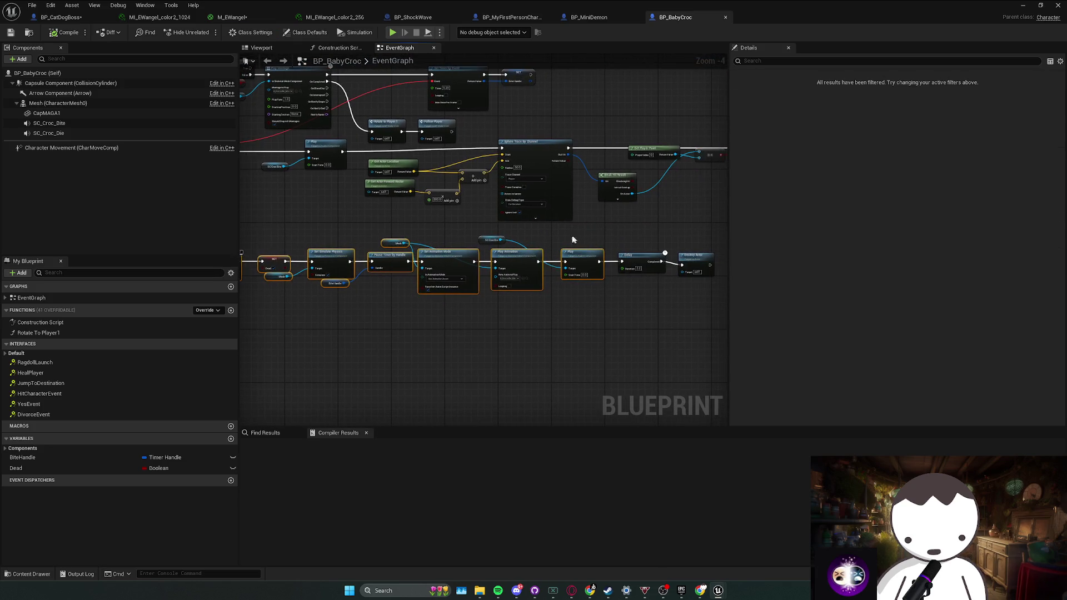
scroll(573, 239, "up", 1)
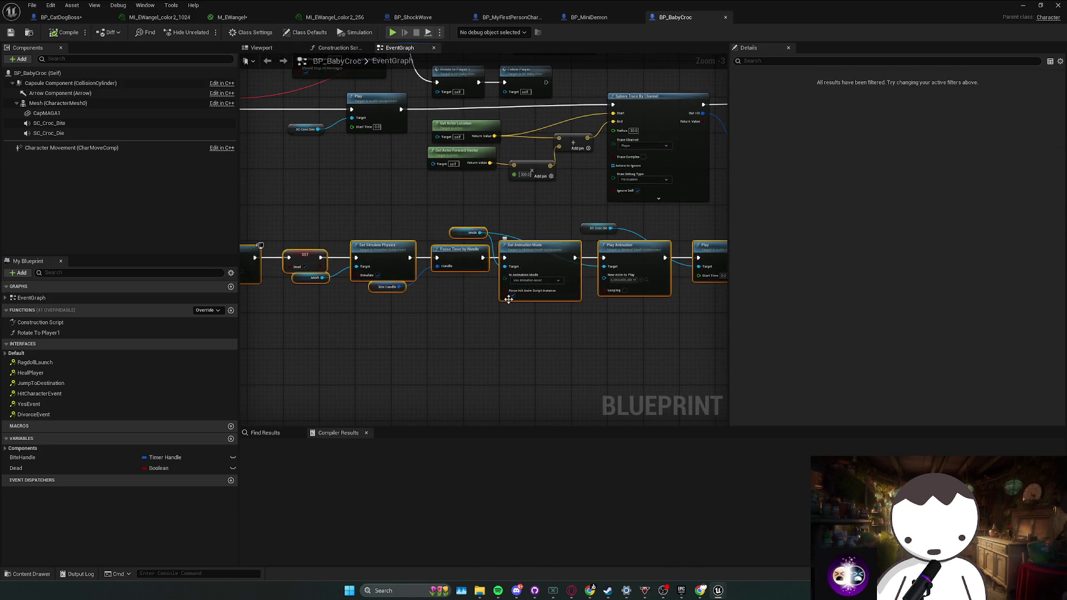
scroll(468, 241, "down", 1)
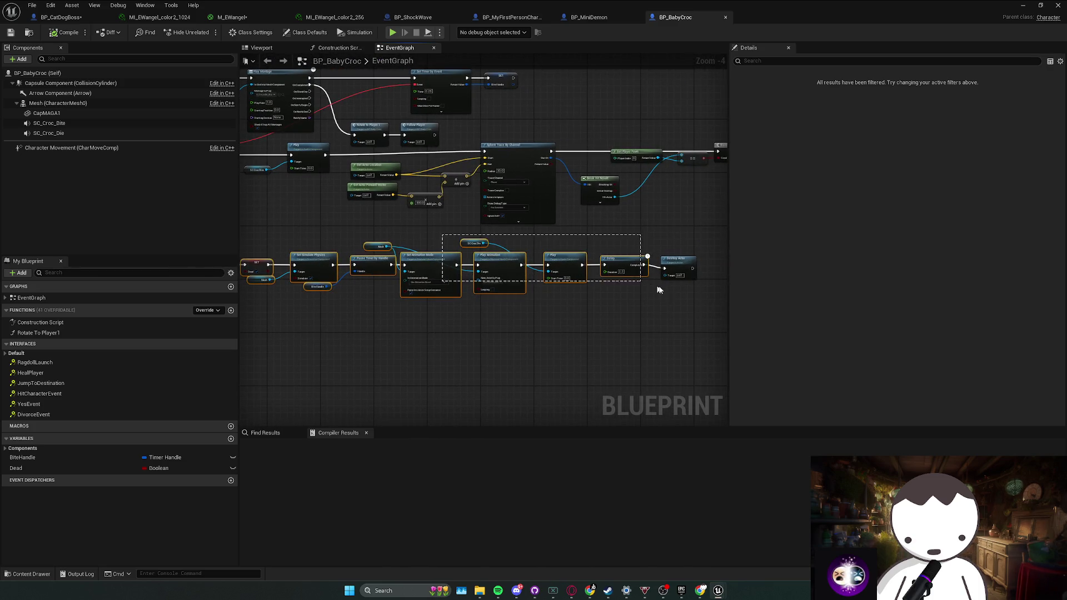
left_click(581, 17)
mouse_move(572, 305)
left_mouse_down()
mouse_move(525, 242)
mouse_move(492, 235)
left_mouse_up()
scroll(492, 235, "up", 2)
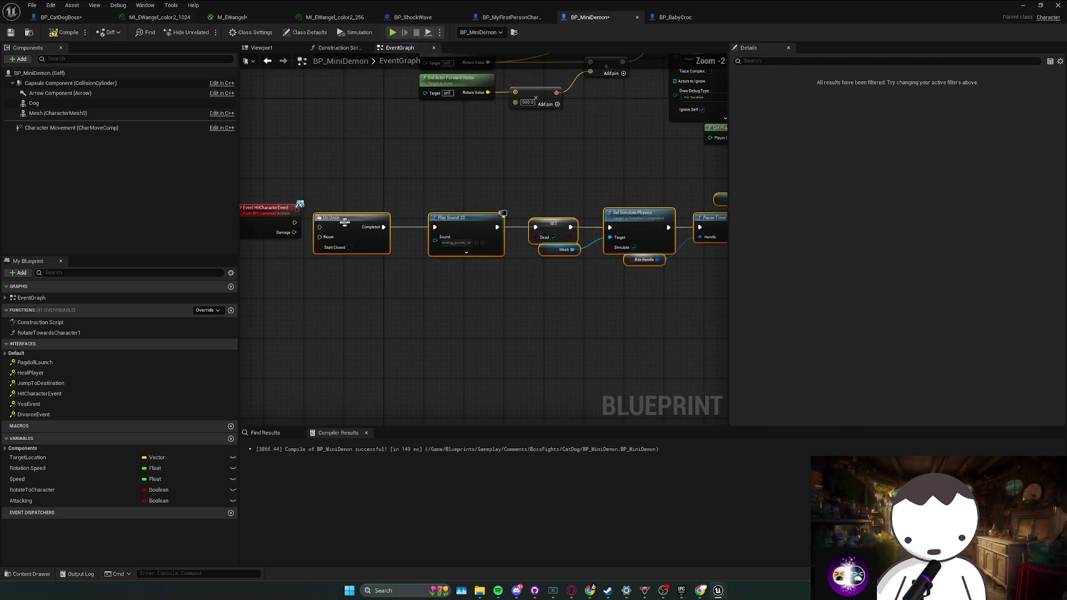
scroll(428, 247, "up", 2)
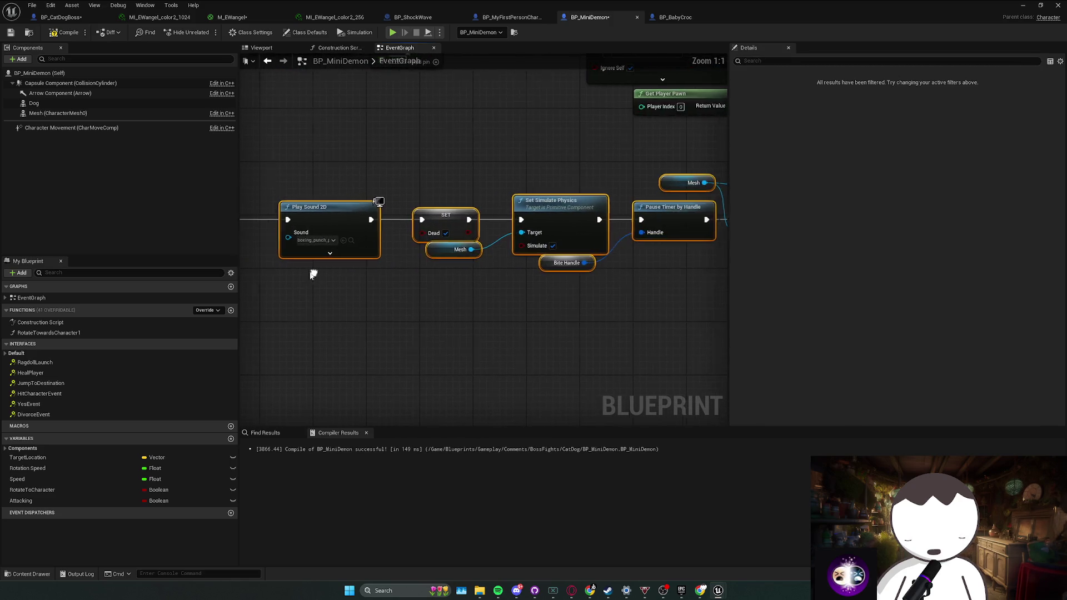
Create the missing Dead Boolean variable from the pasted SET node.
mouse_move(441, 209)
left_mouse_down()
mouse_move(403, 239)
mouse_move(425, 262)
left_mouse_up()
scroll(469, 264, "down", 1)
right_click(485, 248)
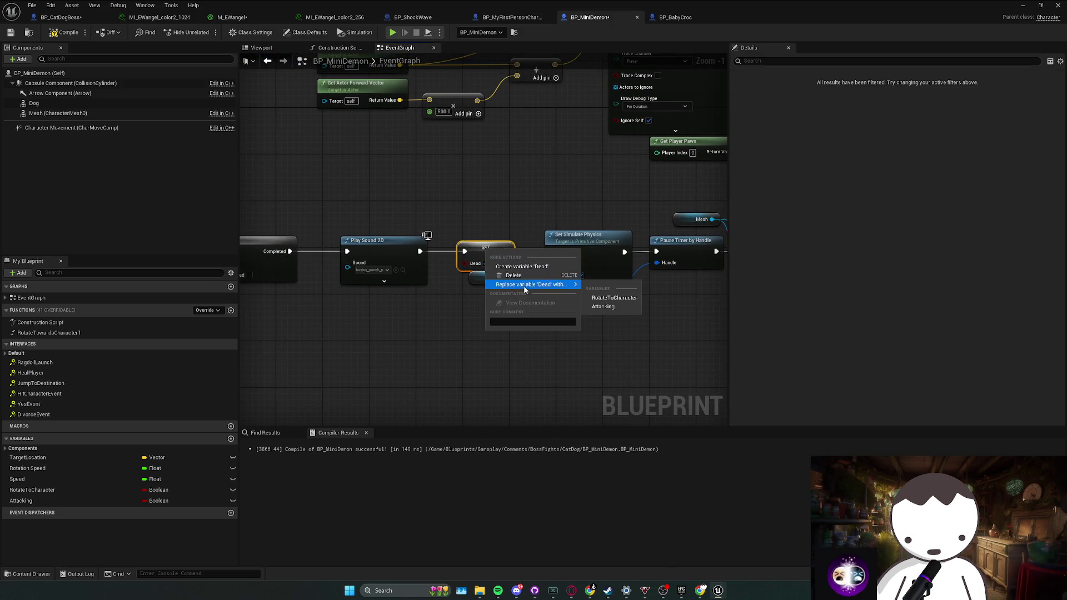
left_click(528, 268)
left_click_drag(418, 218, 451, 272)
scroll(451, 272, "down", 2)
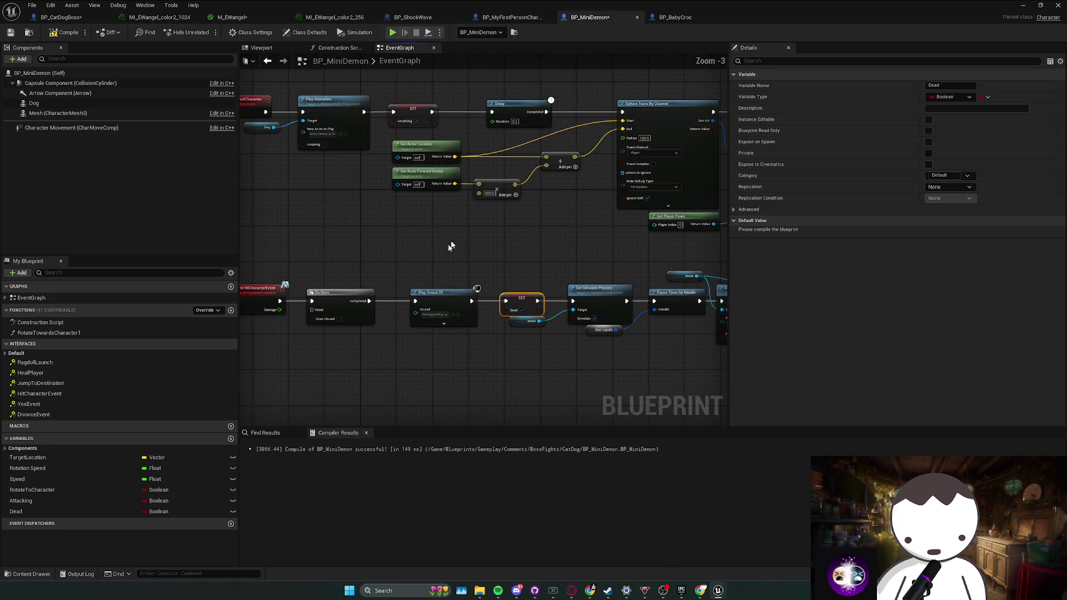
left_click(673, 18)
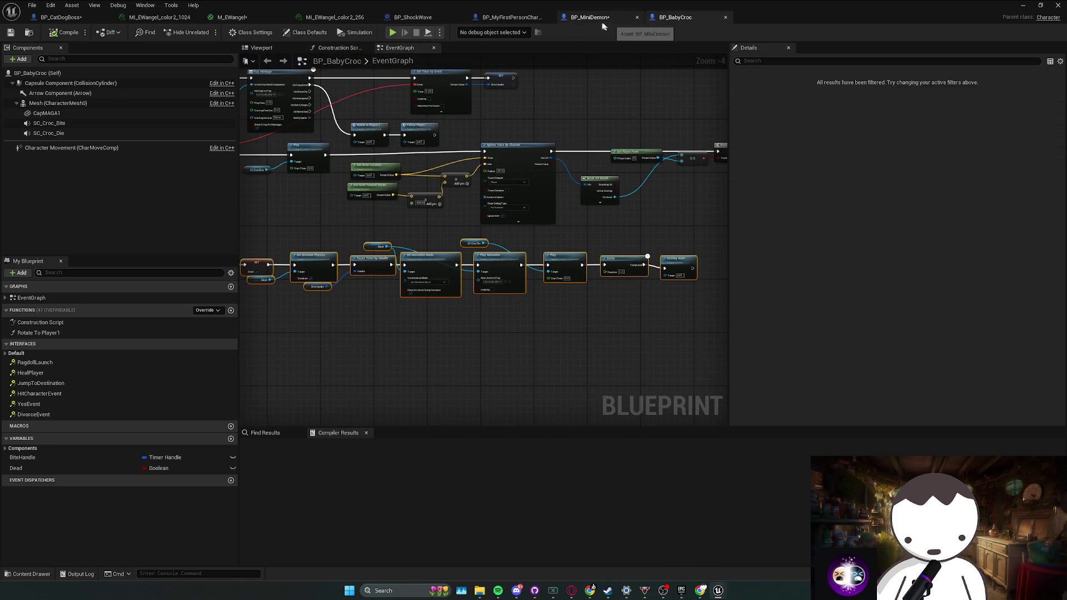
Add a Dead getter and wire it into the Branch on BP_MiniDemon's Event Tick.
mouse_move(490, 181)
left_mouse_down()
mouse_move(638, 334)
mouse_move(708, 288)
mouse_move(245, 277)
left_mouse_up()
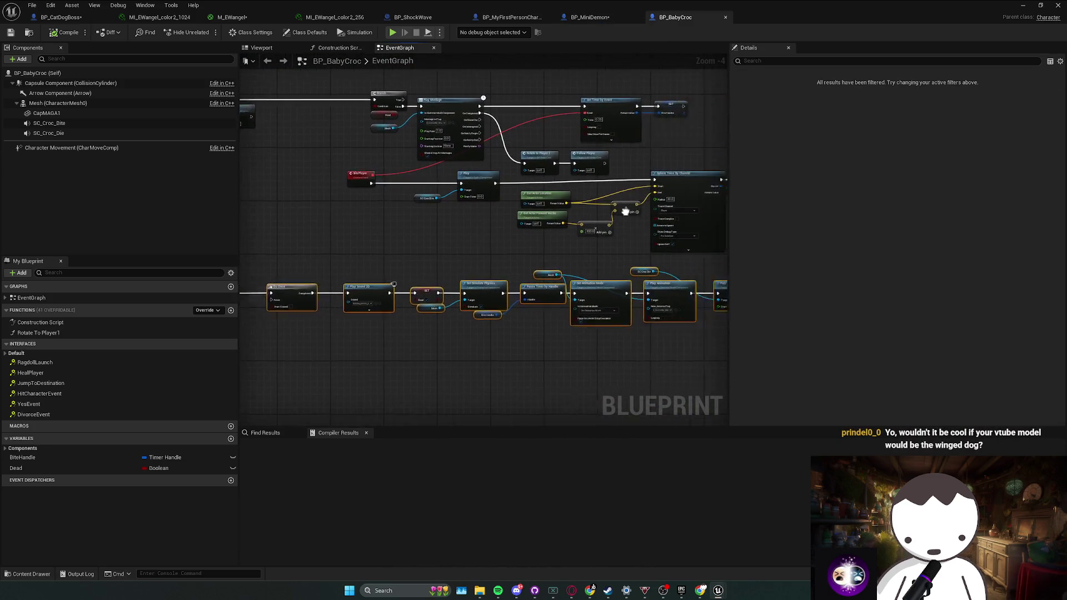
left_click(598, 17)
mouse_move(396, 132)
left_mouse_down()
mouse_move(480, 177)
mouse_move(493, 164)
left_mouse_up()
left_click_drag(425, 173, 426, 173)
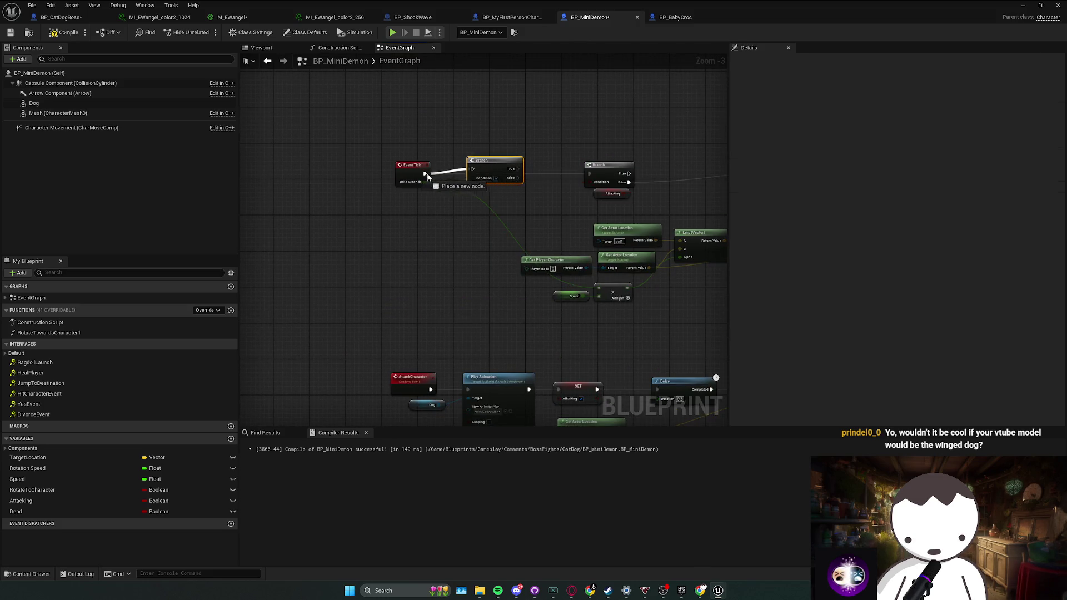
mouse_move(73, 511)
left_mouse_down()
mouse_move(495, 213)
mouse_move(467, 190)
mouse_move(549, 183)
left_mouse_up()
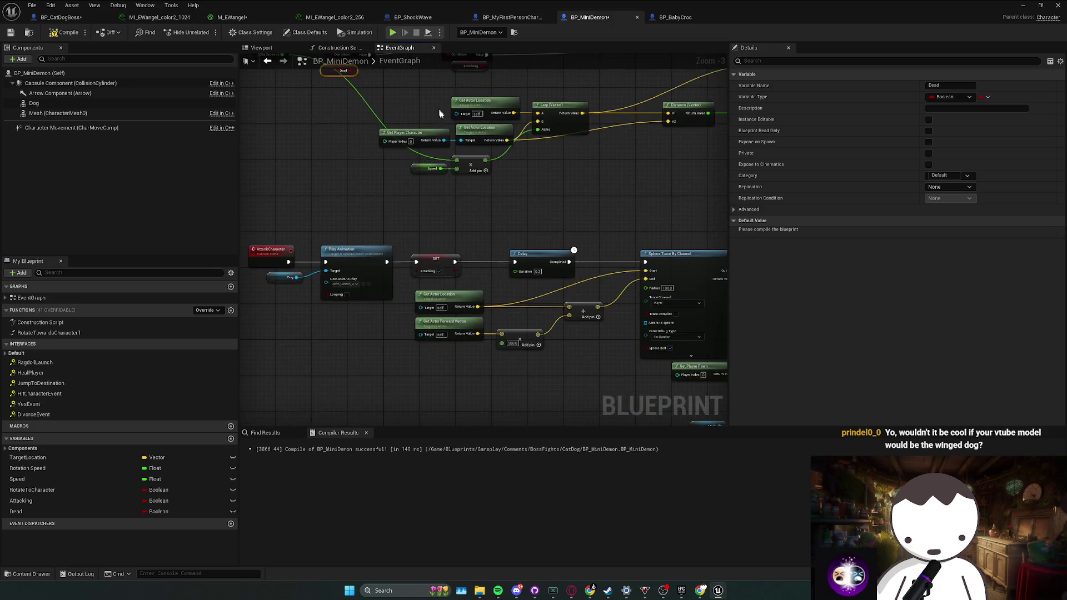
left_click_drag(422, 289, 254, 92)
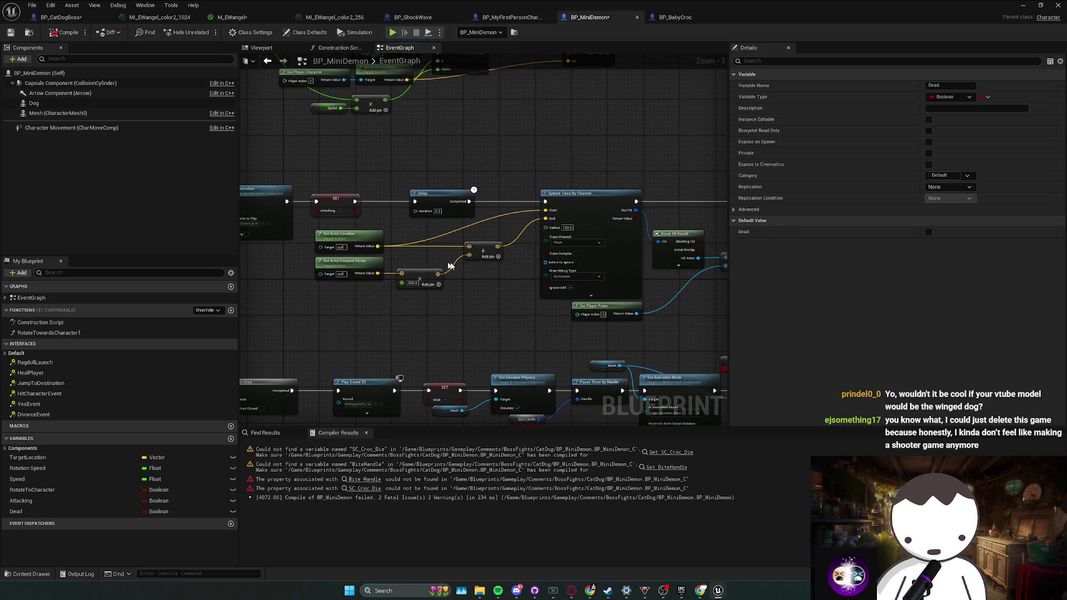
Delete the broken Bite Handle and Pause Timer by Handle nodes from BP_MiniDemon's graph.
mouse_move(477, 260)
left_mouse_down()
mouse_move(503, 245)
mouse_move(495, 223)
left_mouse_up()
scroll(484, 263, "up", 1)
left_click_drag(484, 262, 422, 258)
left_click(450, 291)
key("Delete")
left_click(506, 262)
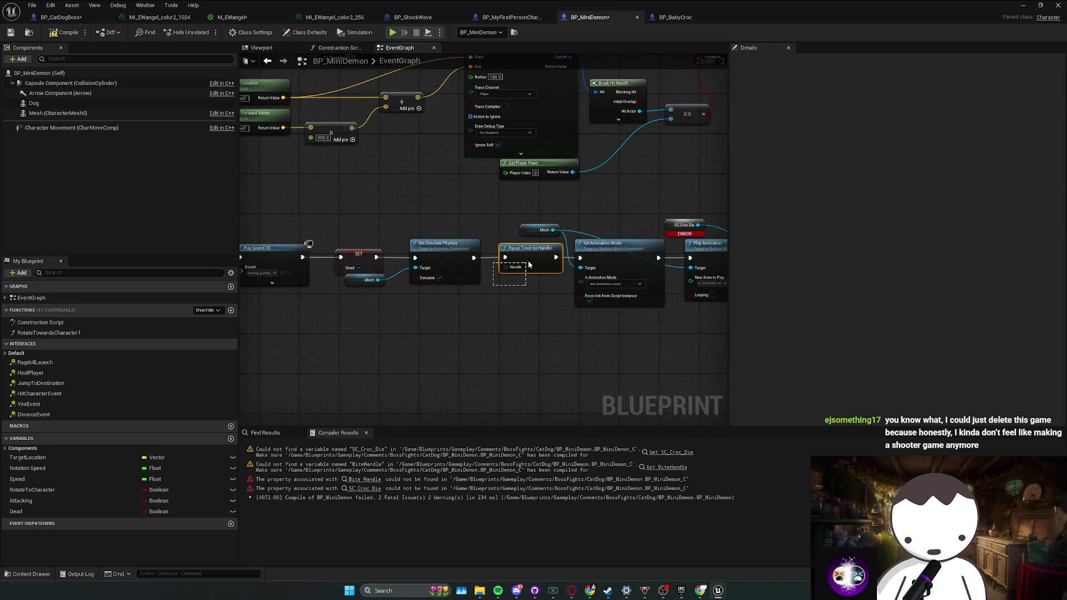
key("Delete")
Place a Dog component getter in the graph and recompile.
scroll(506, 262, "up", 1)
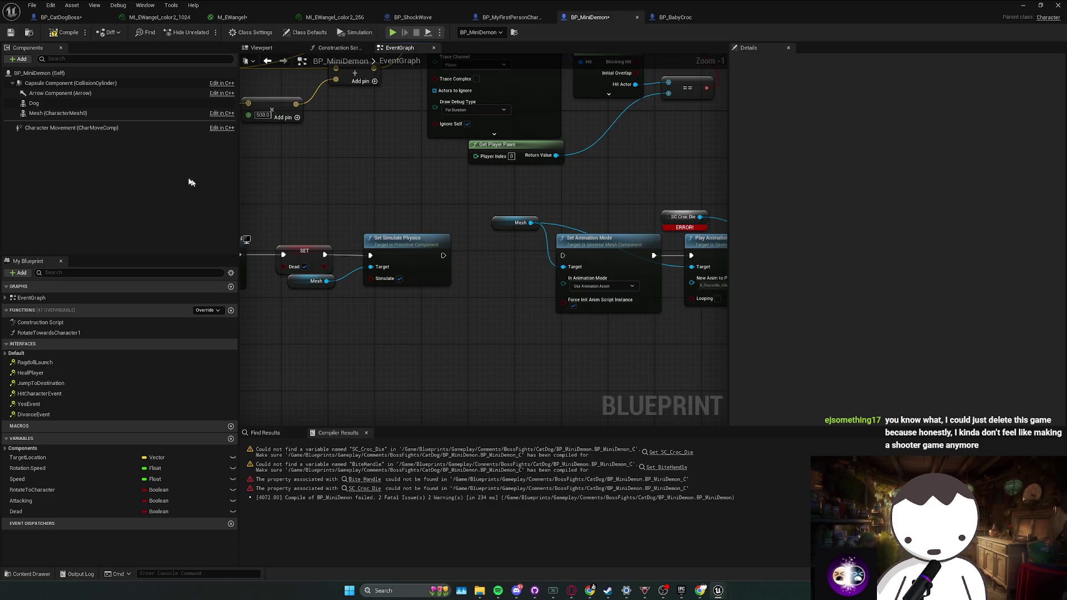
left_click_drag(34, 103, 280, 255)
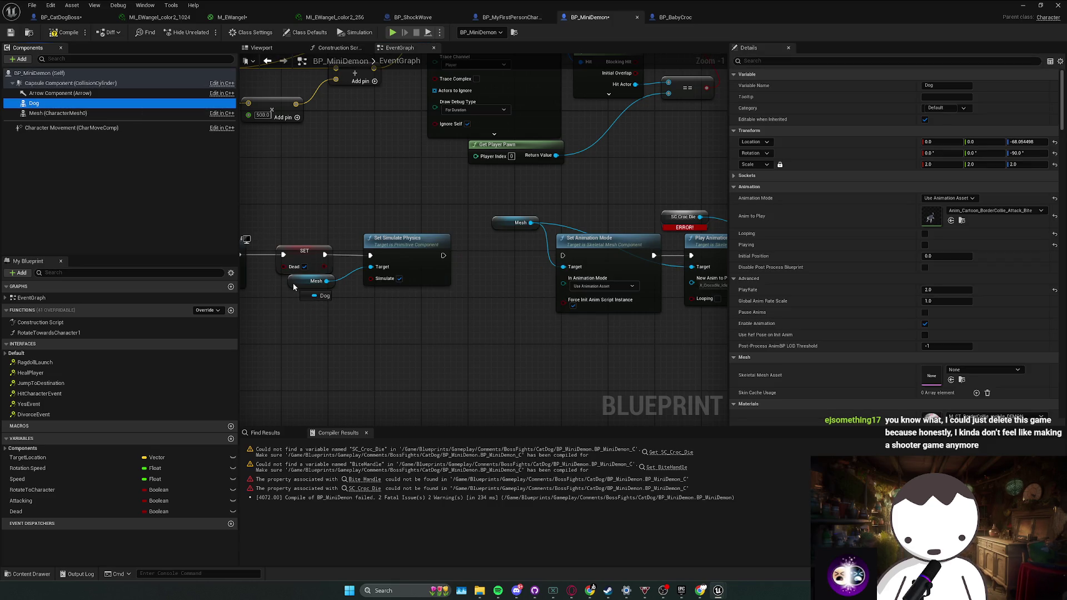
left_click_drag(37, 106, 39, 106)
left_click_drag(249, 209, 294, 281)
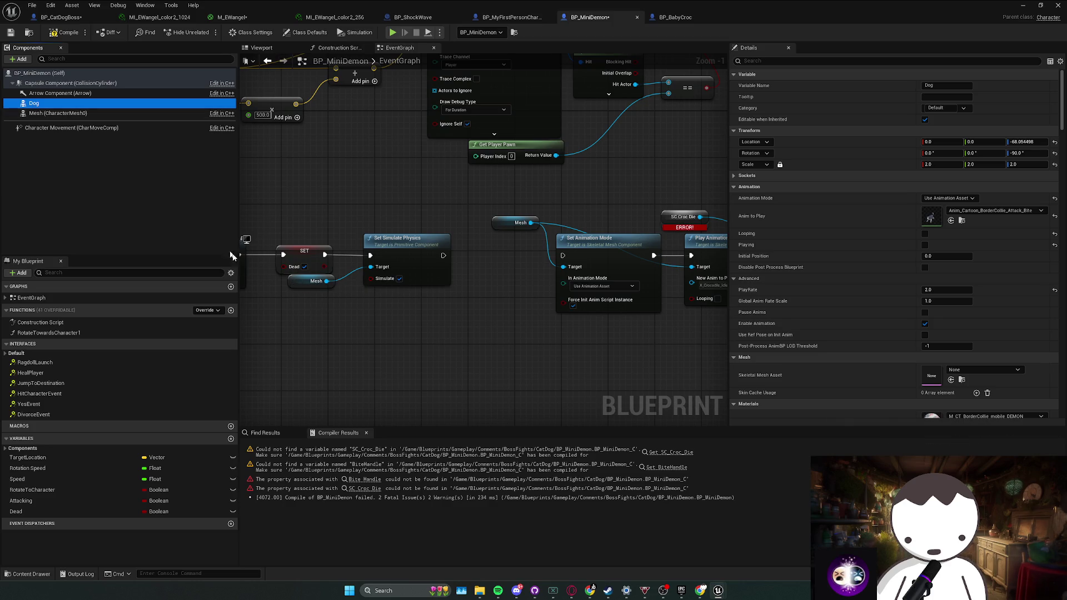
left_click_drag(232, 256, 330, 315)
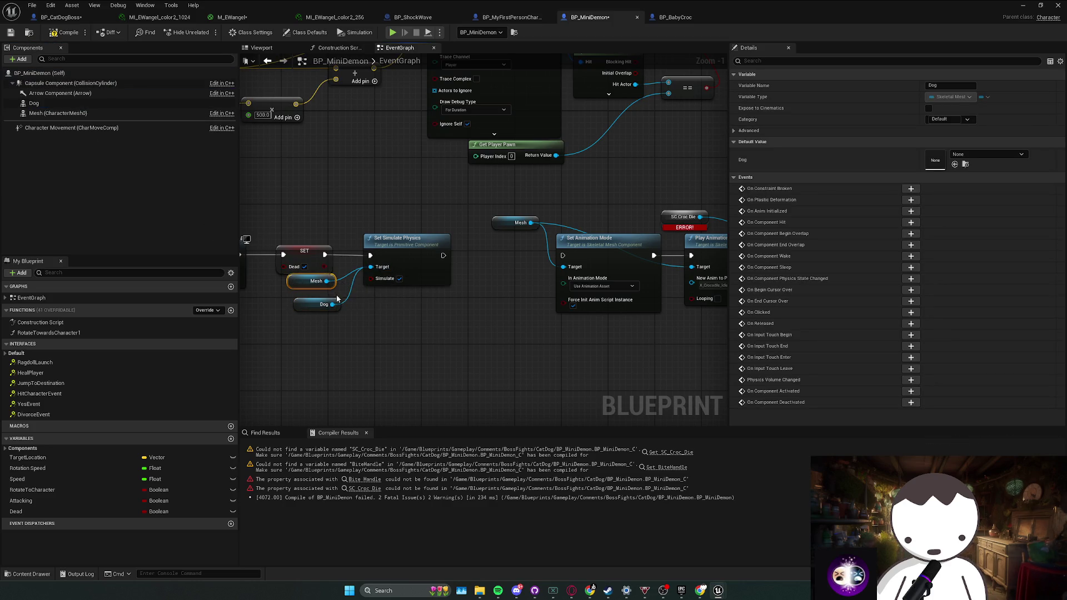
left_click(277, 222)
left_click(54, 36)
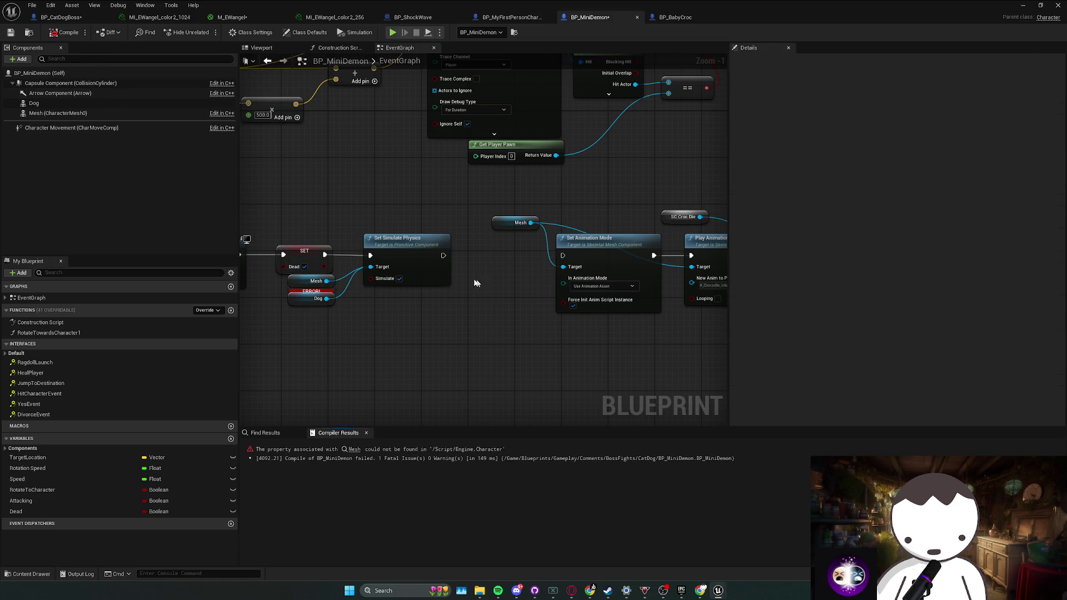
left_click(300, 297)
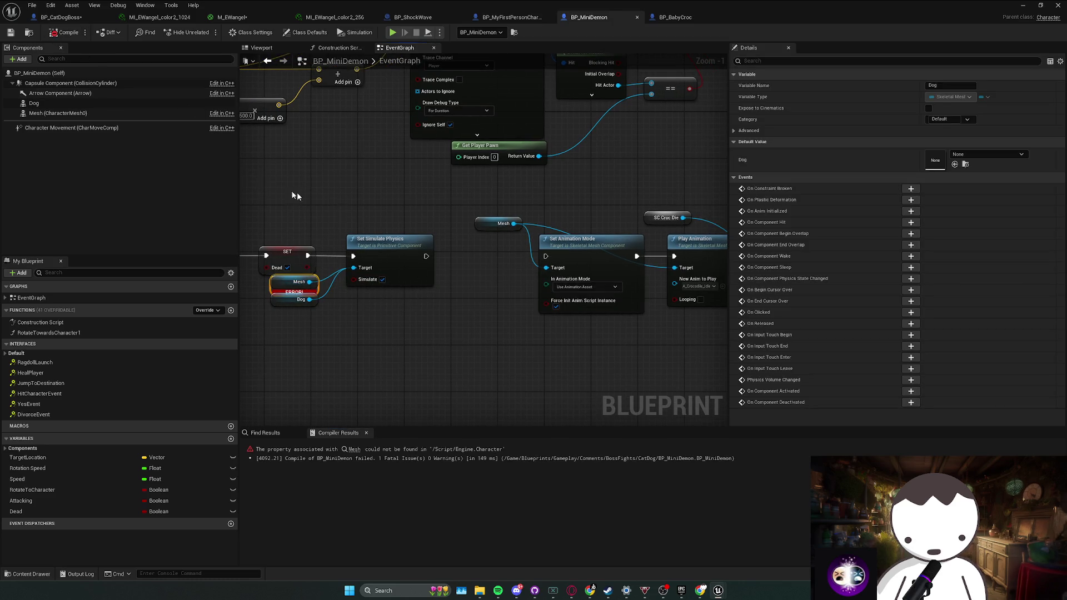
Delete the broken Mesh getter node.
left_click_drag(56, 113, 286, 301)
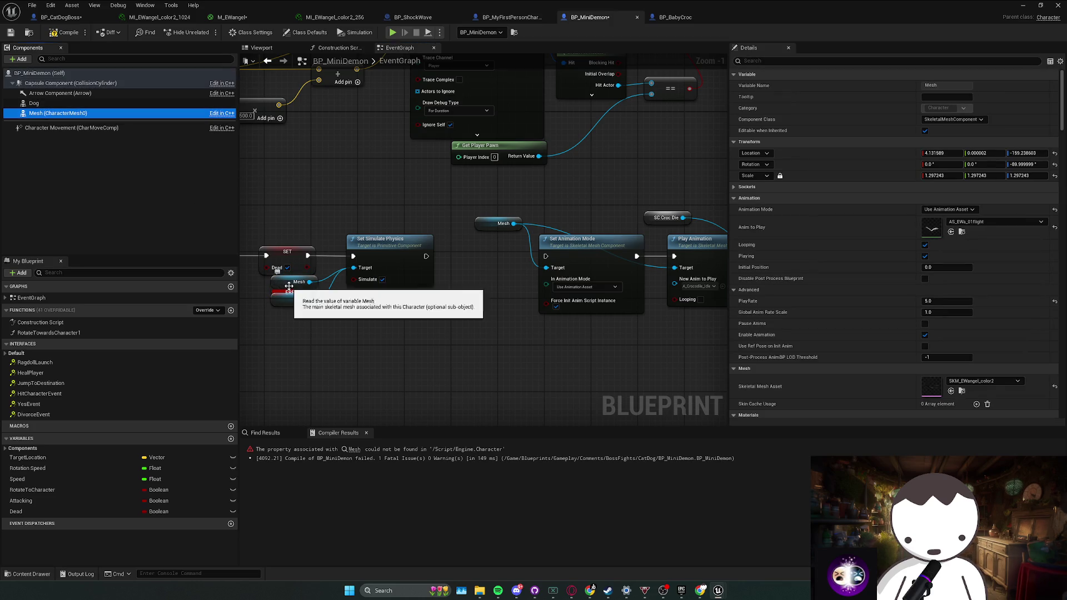
left_click(278, 284)
key("Delete")
Compile again and place a Mesh getter node in the EventGraph.
left_click(65, 35)
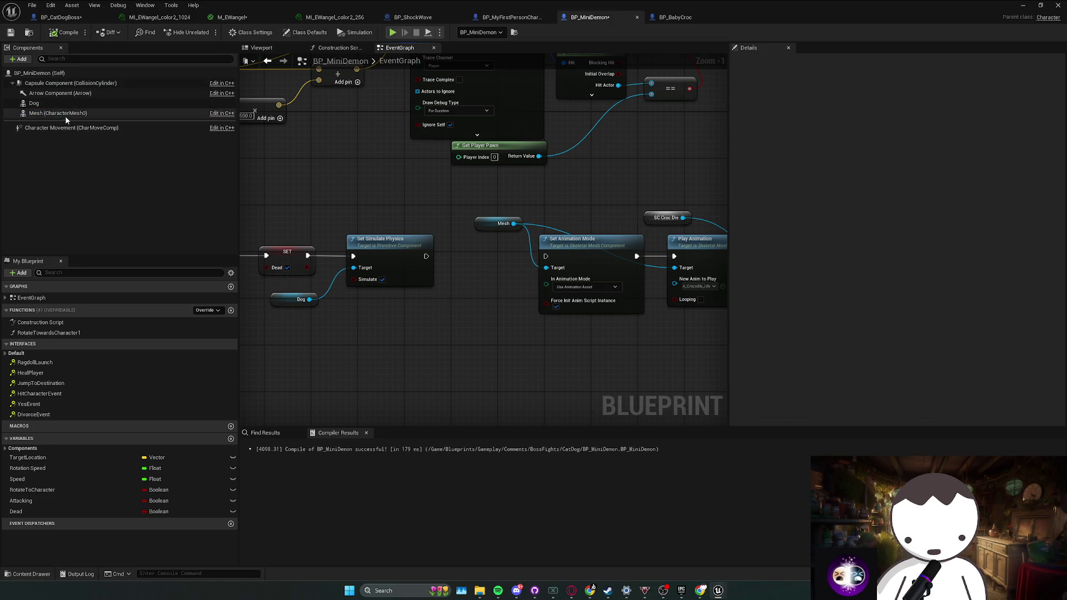
left_click(65, 116)
mouse_move(65, 116)
left_mouse_down()
mouse_move(287, 290)
mouse_move(345, 280)
left_mouse_up()
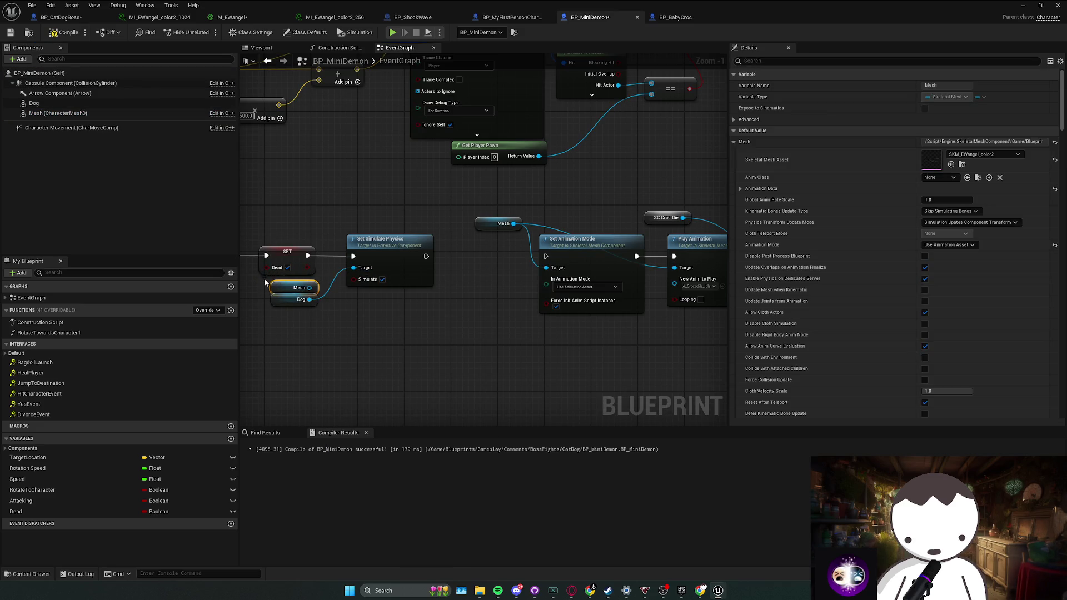
Check the demon in the Viewport and parent the Dog component under Mesh.
left_click(261, 48)
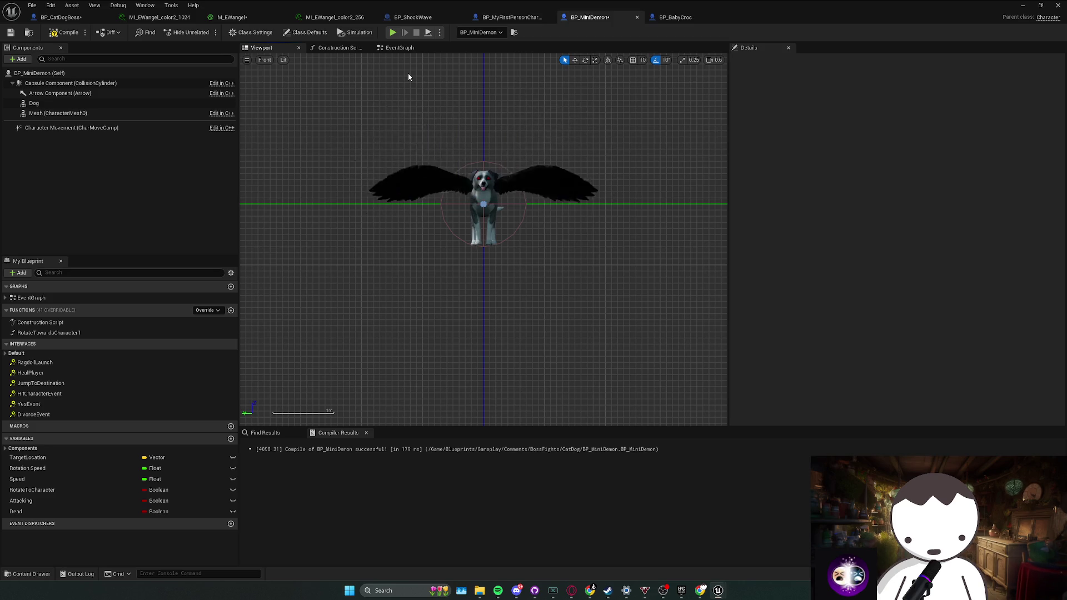
left_click(45, 113)
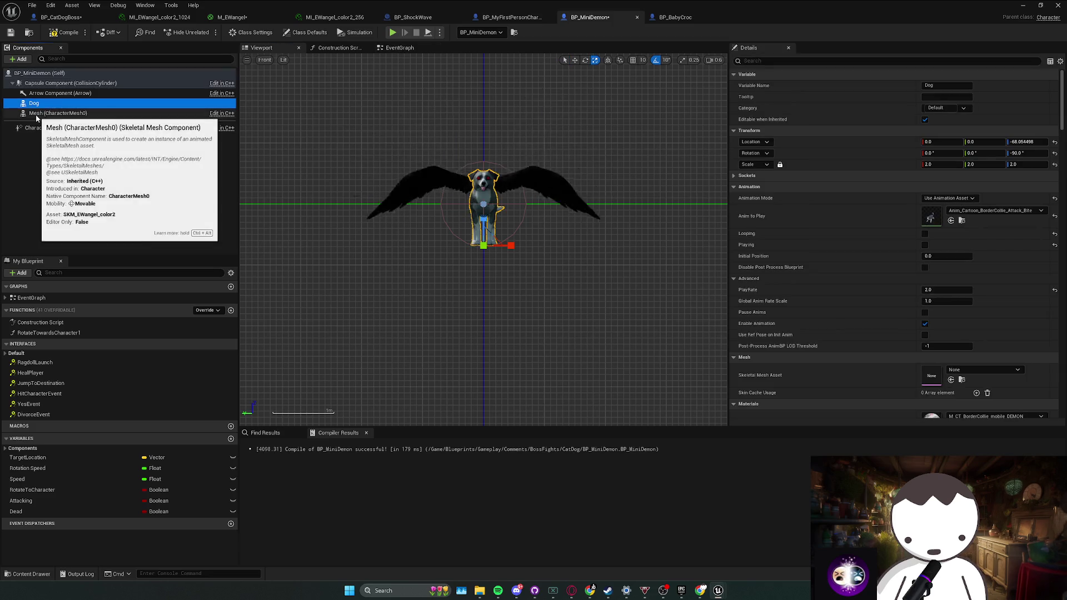
left_click_drag(43, 104, 43, 117)
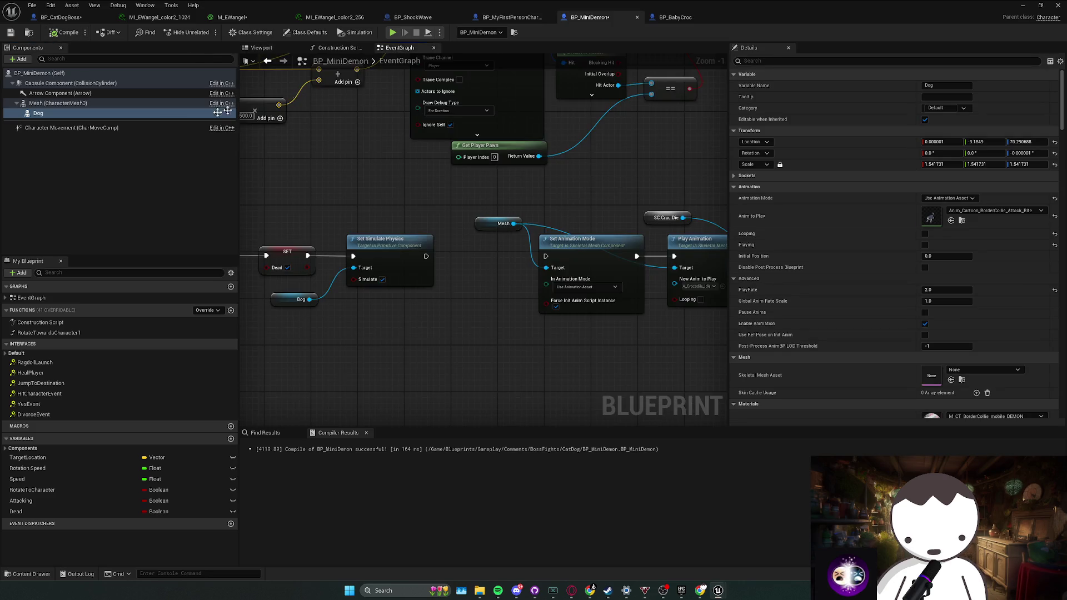
mouse_move(57, 103)
left_mouse_down()
mouse_move(283, 272)
mouse_move(297, 337)
mouse_move(349, 276)
left_mouse_up()
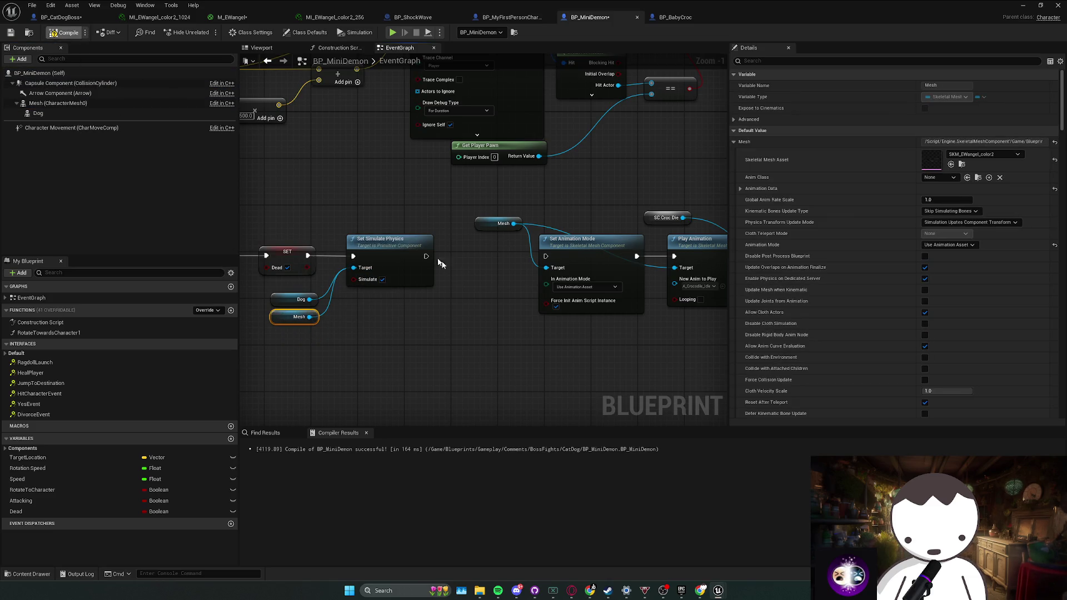
Delete the Dog getter and move the Mesh getter into its place.
left_click(62, 112)
mouse_move(239, 253)
left_mouse_down()
mouse_move(365, 295)
mouse_move(401, 290)
left_mouse_up()
left_click(327, 286)
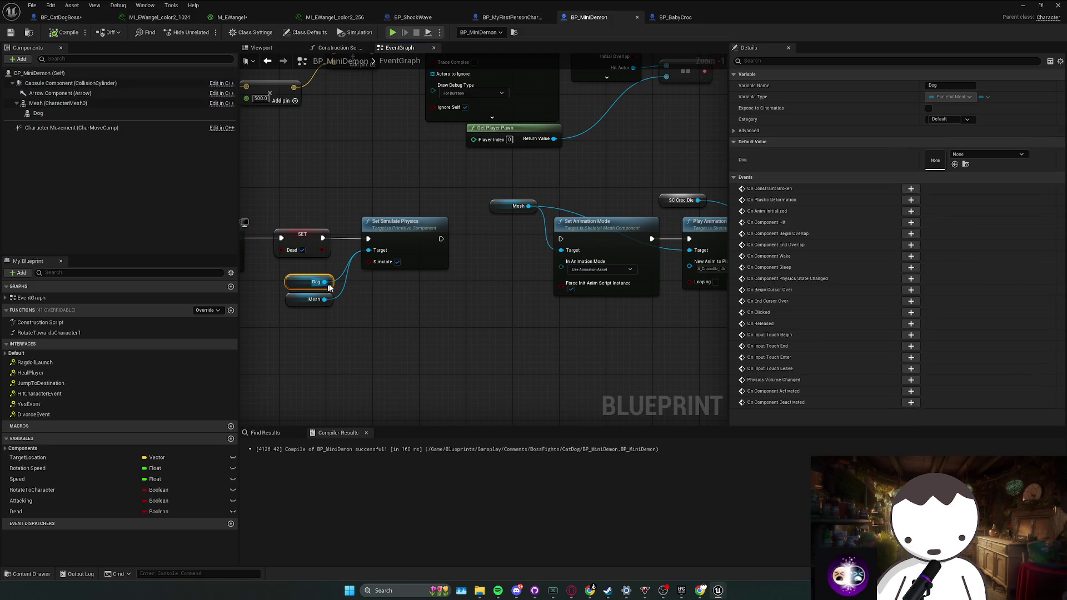
left_click(65, 116)
left_click(310, 287)
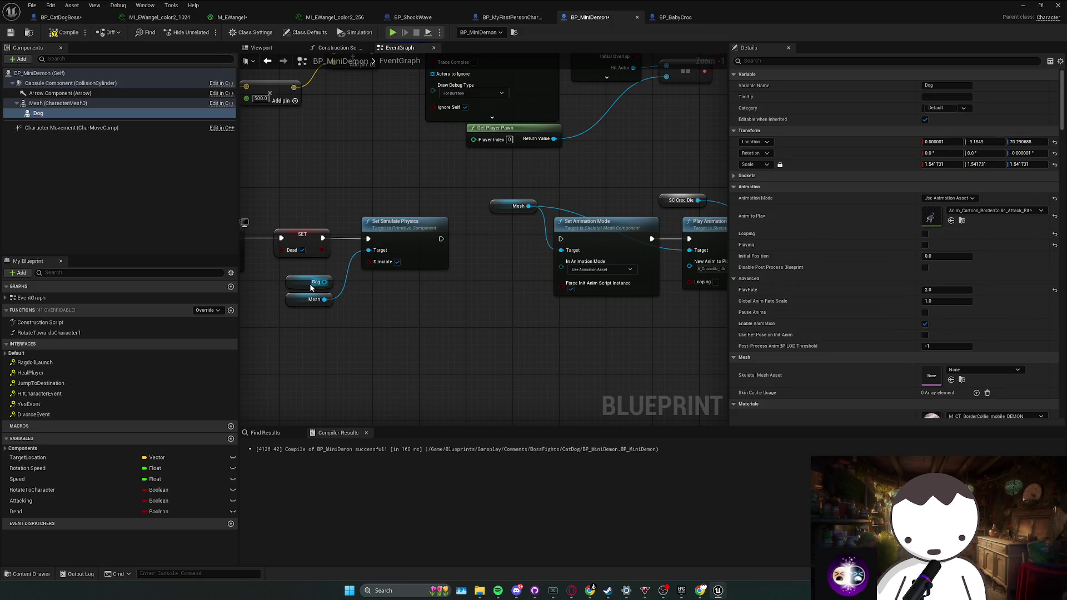
left_click(301, 282)
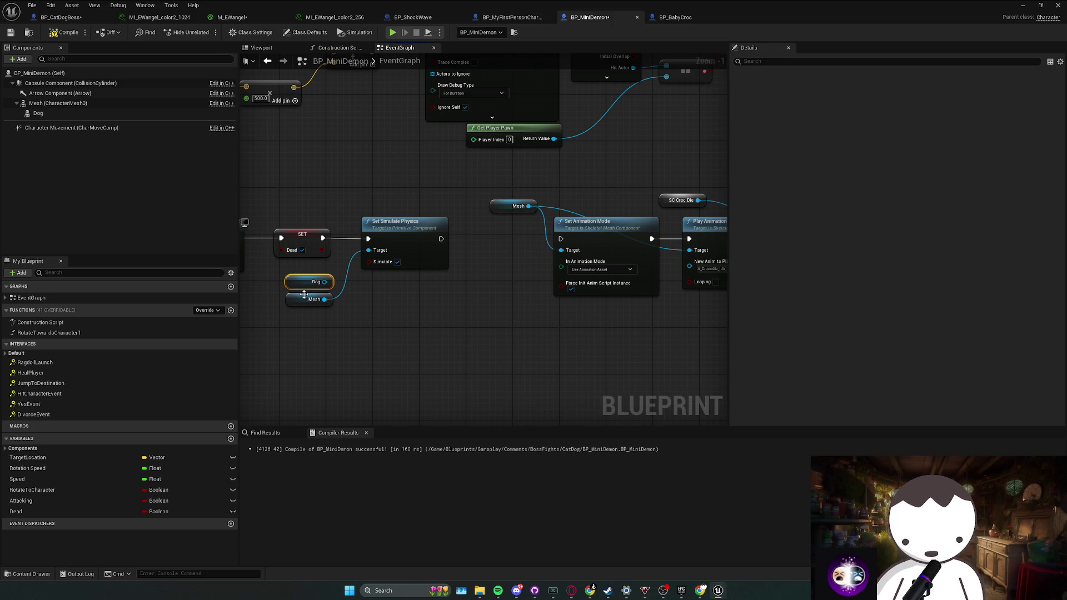
key("Delete")
left_click(305, 299)
left_click_drag(305, 306, 306, 284)
left_click(333, 322)
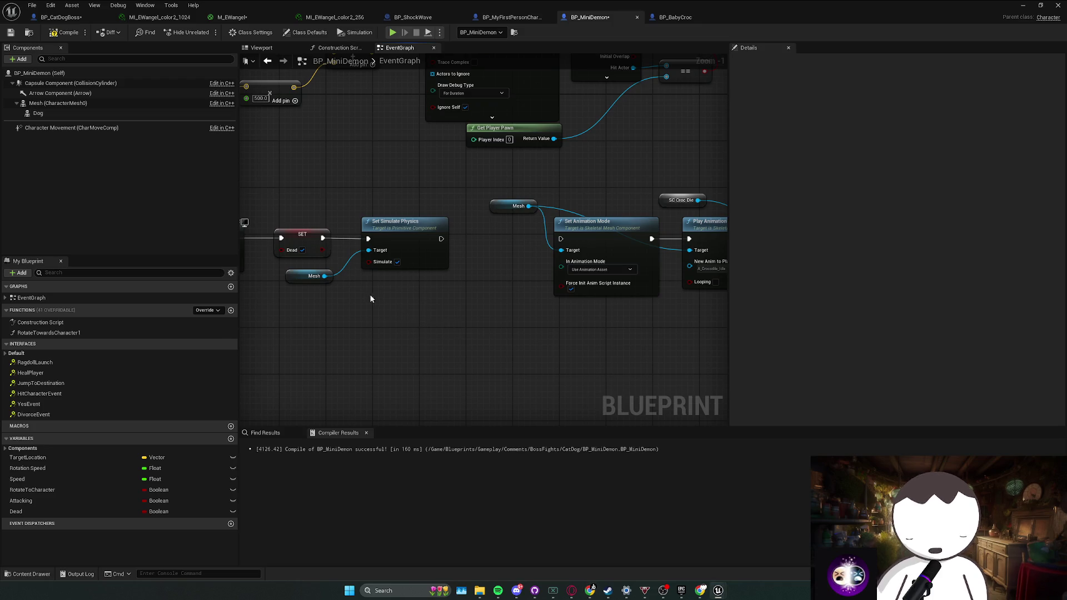
Wire Set Simulate Physics, targeting Mesh, into Set Animation Mode.
left_click_drag(369, 294, 302, 270)
right_click(301, 269)
left_click(403, 229)
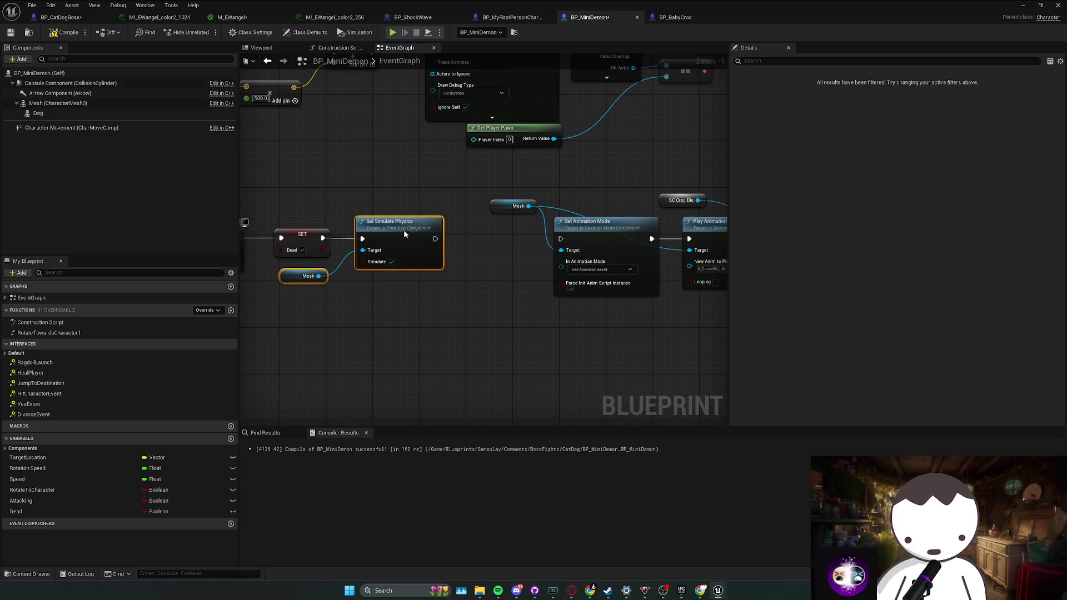
left_click_drag(403, 229, 323, 243)
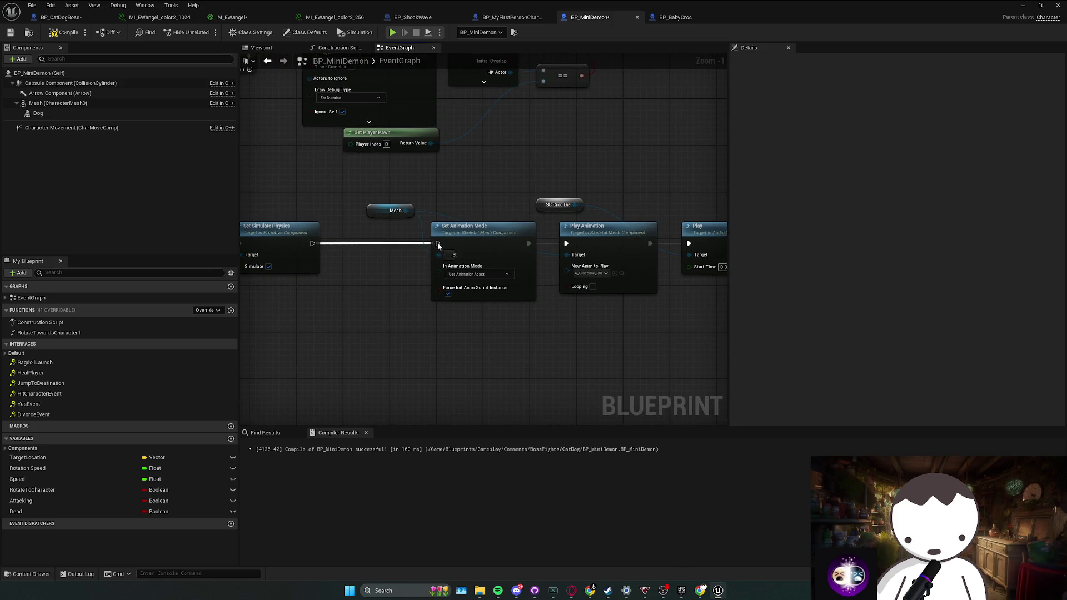
left_click_drag(438, 245, 438, 245)
left_click_drag(571, 201, 430, 230)
Delete the Play sound and SC Croc Die nodes, then return to L_Anims.
left_click_drag(535, 239, 462, 229)
key("Delete")
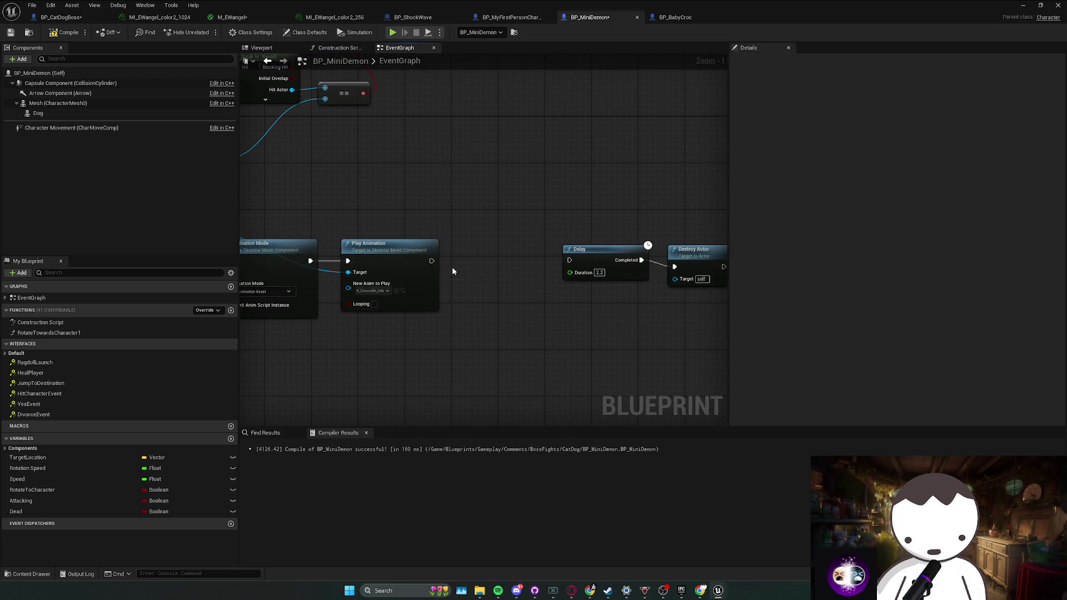
left_click_drag(551, 265, 448, 262)
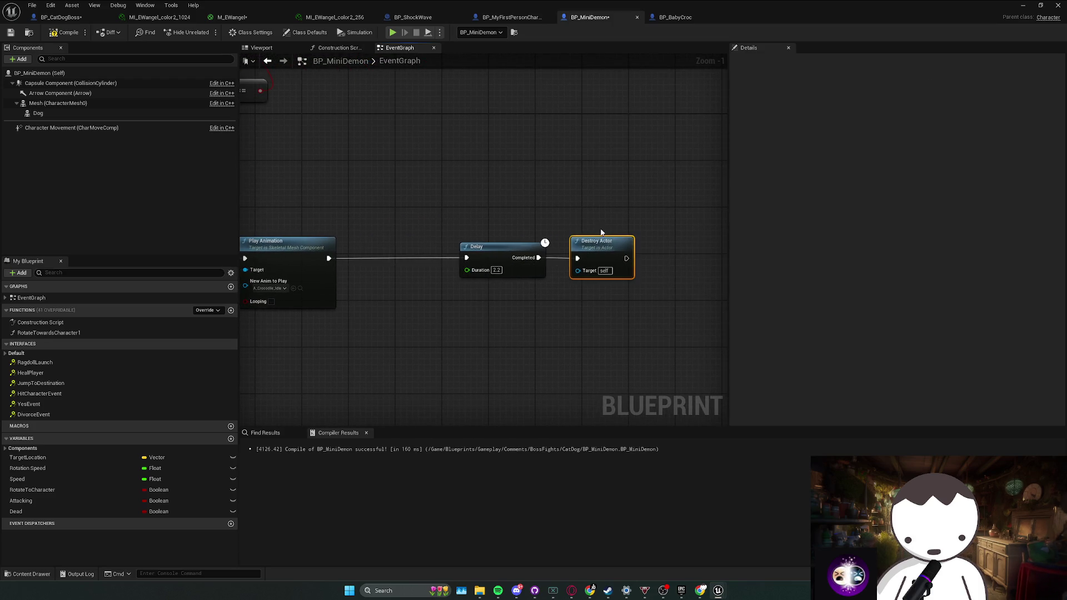
left_click_drag(600, 233, 522, 233)
left_click_drag(372, 306, 644, 274)
scroll(644, 274, "down", 2)
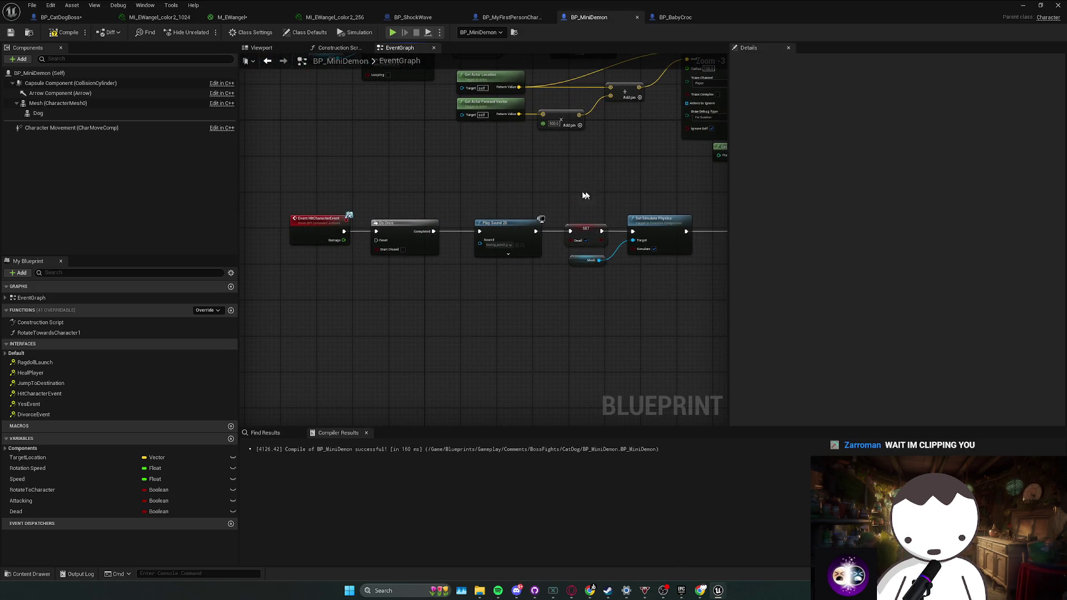
key("alt+Tab")
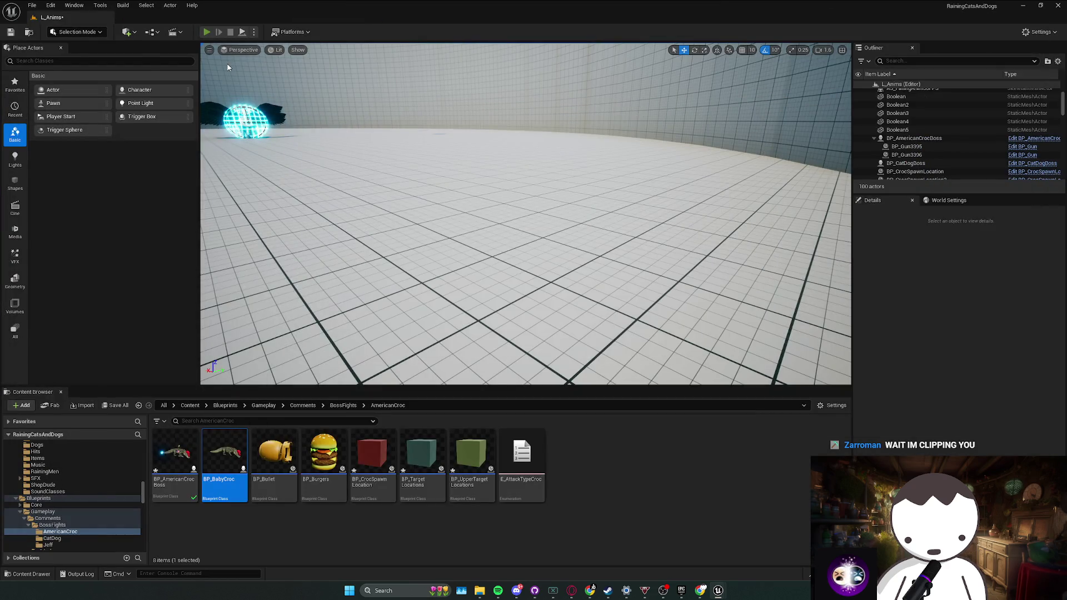
Playtest L_Anims twice with Alt+P to check the demon's ragdoll death, stopping each run.
key("alt+p")
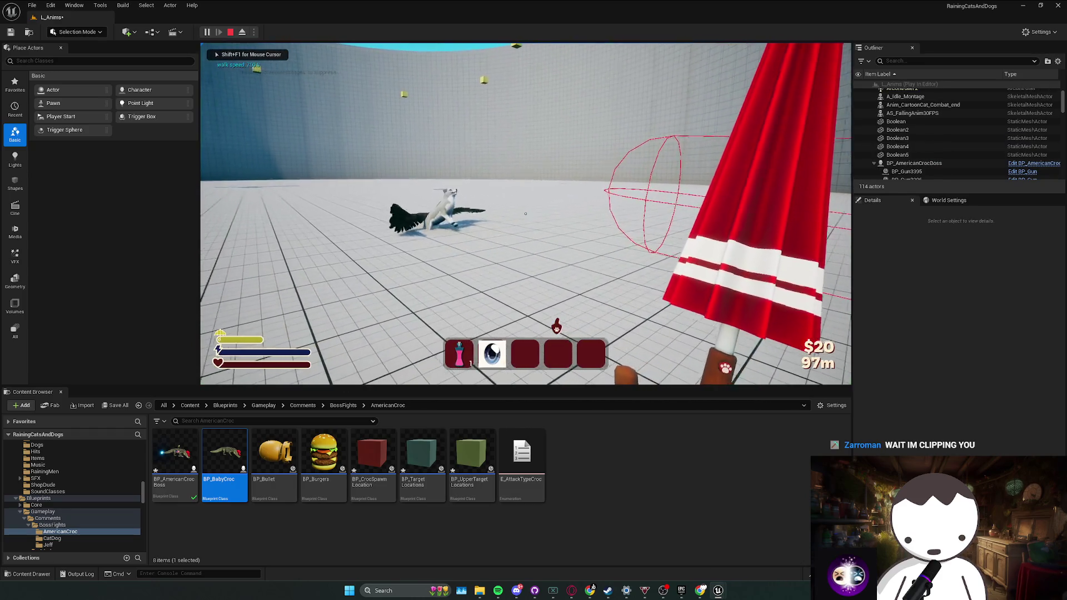
key("shift+F1")
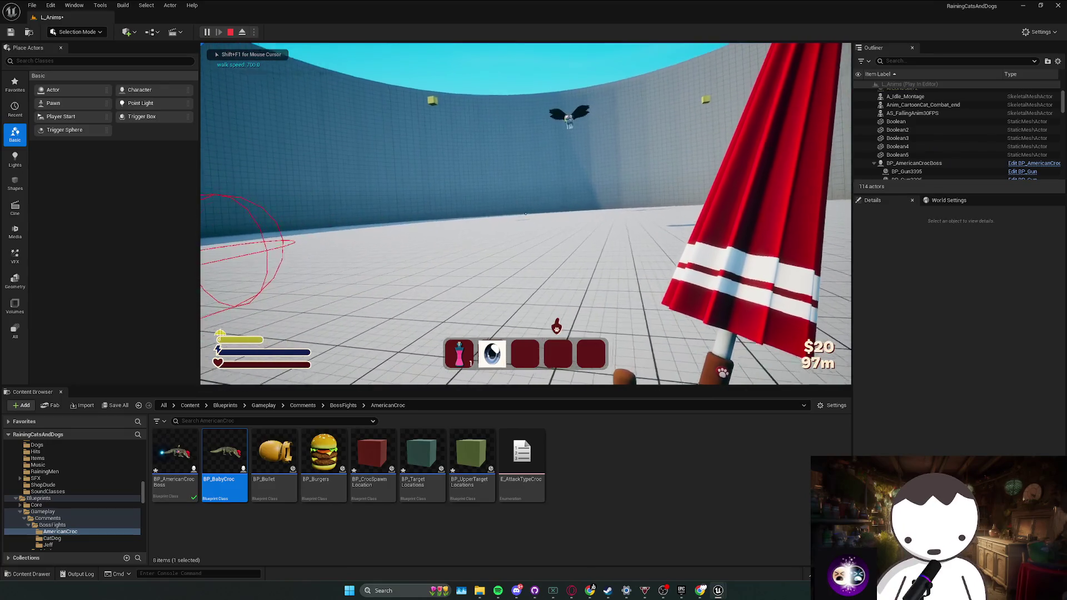
key("Escape")
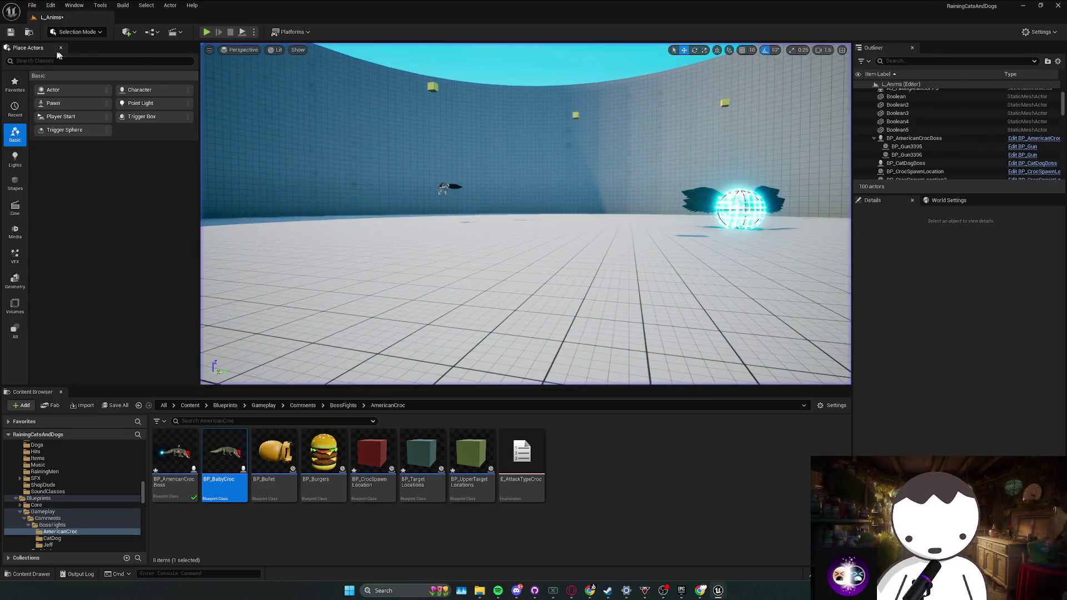
key("alt+p")
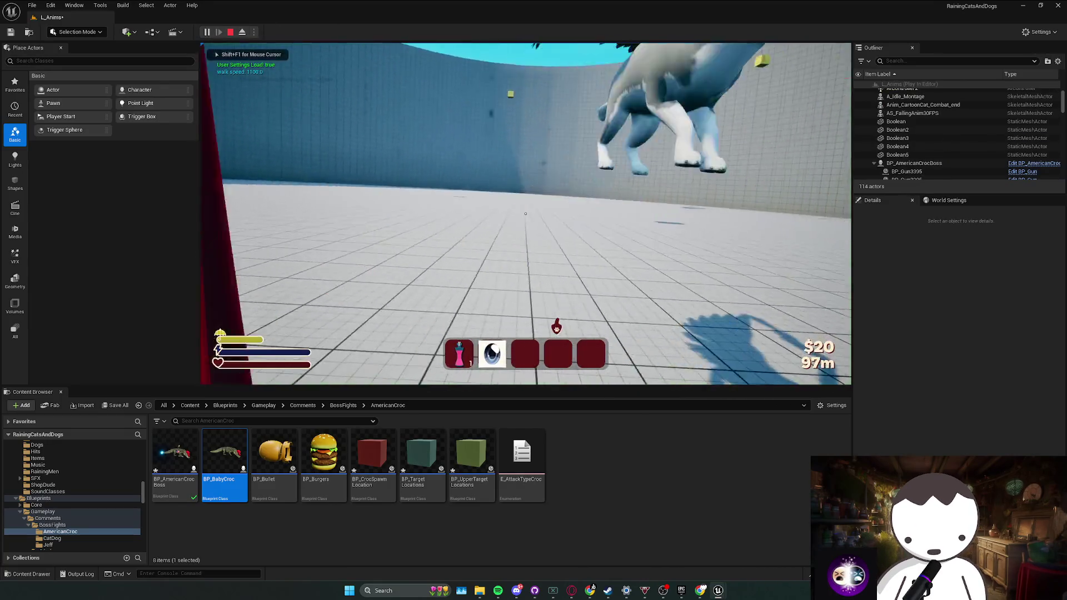
key("Escape")
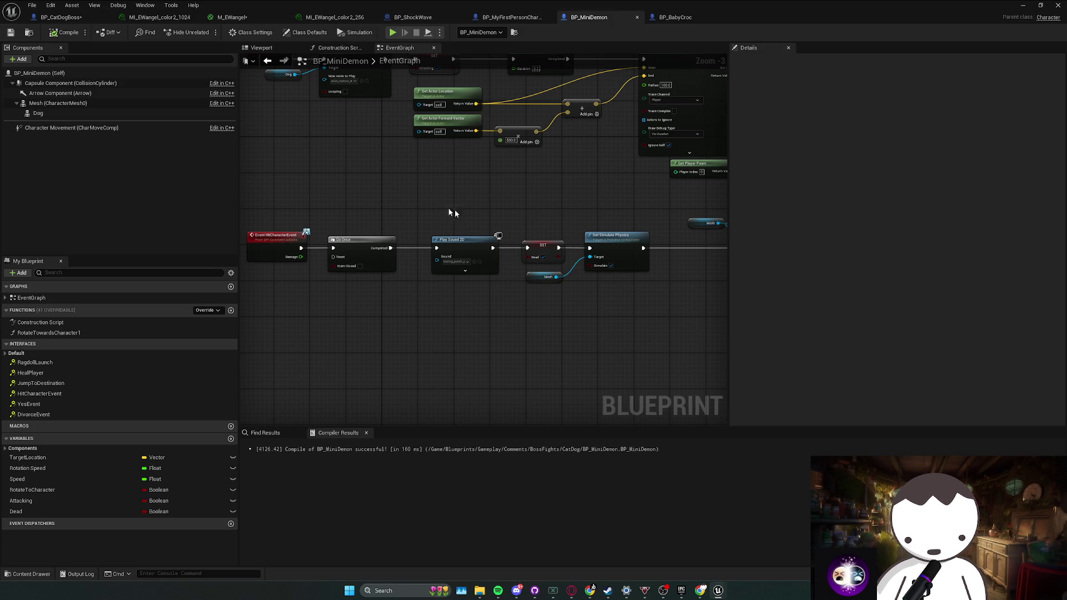
Switch to BP_CatDogBoss's event graph and bring BeginAttack into view.
left_click(61, 17)
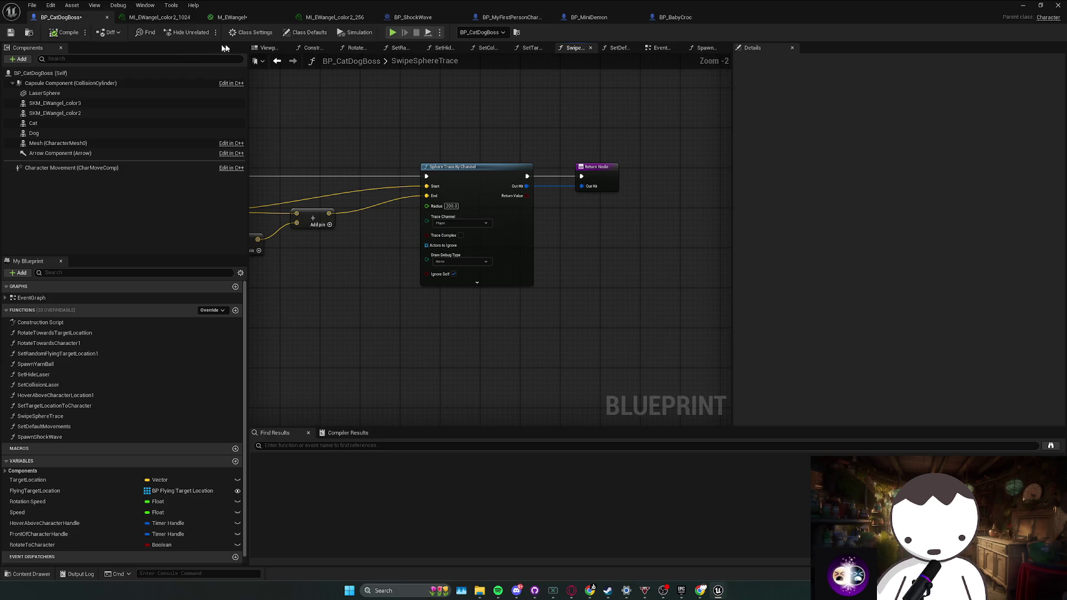
left_click(661, 48)
scroll(449, 211, "down", 1)
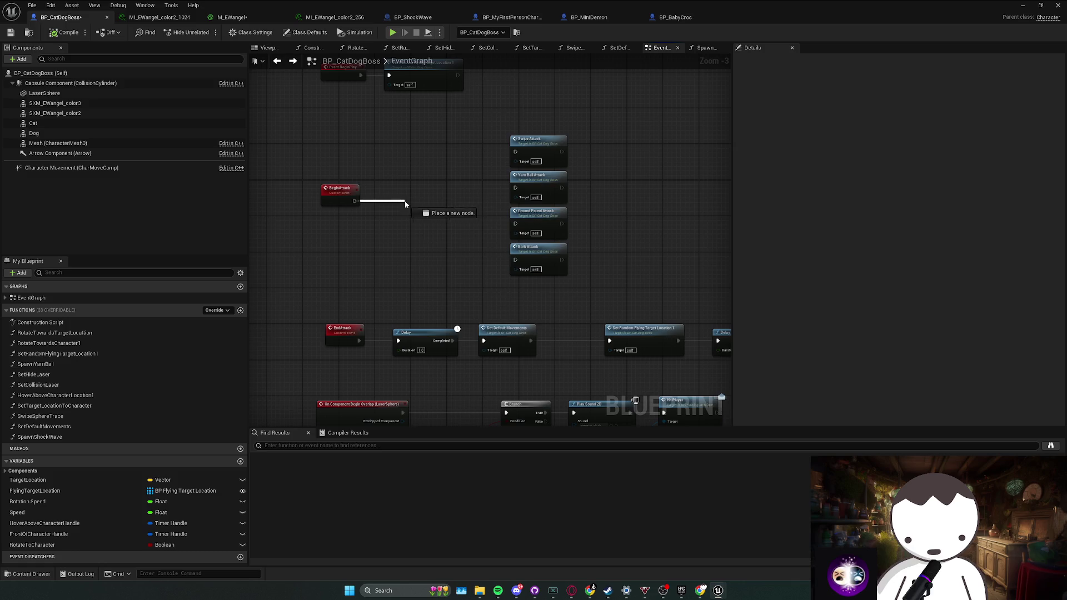
left_click_drag(405, 204, 405, 204)
key("Escape")
scroll(405, 204, "down", 3)
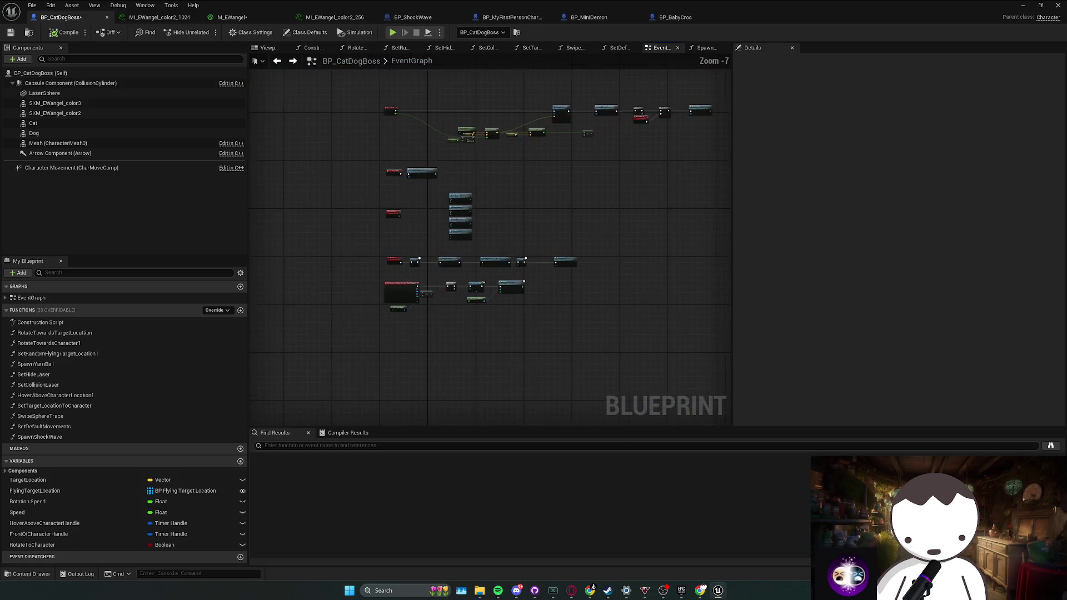
scroll(555, 293, "up", 2)
mouse_move(419, 254)
left_mouse_down()
mouse_move(289, 228)
mouse_move(442, 235)
left_mouse_up()
Add a Spawn Ads Attack call after BeginAttack and jump to the SpawnAdsAttack event.
left_click_drag(403, 153, 427, 159)
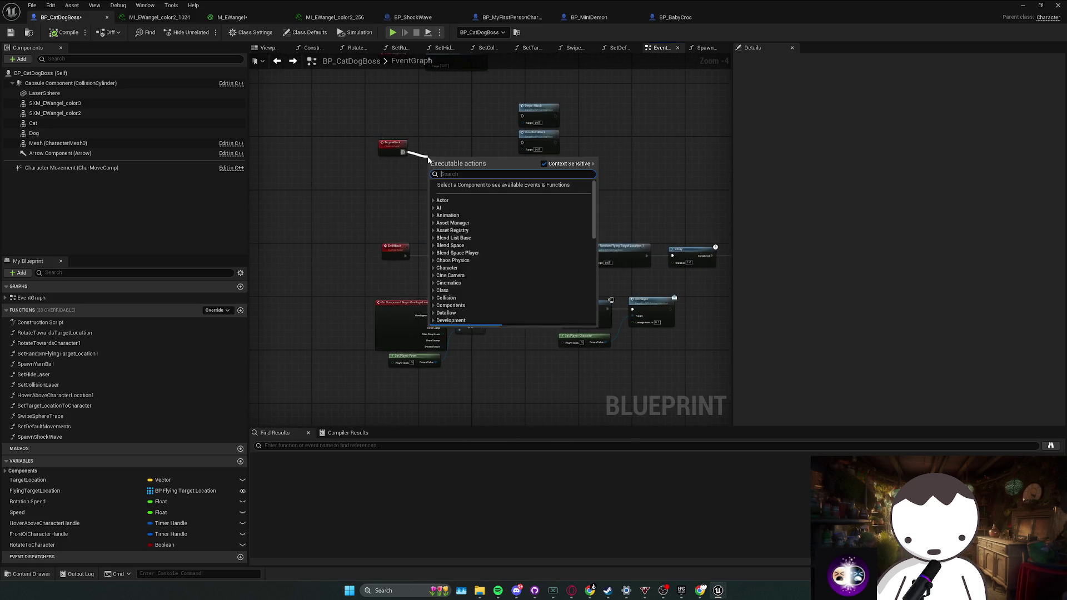
type("spawn ac")
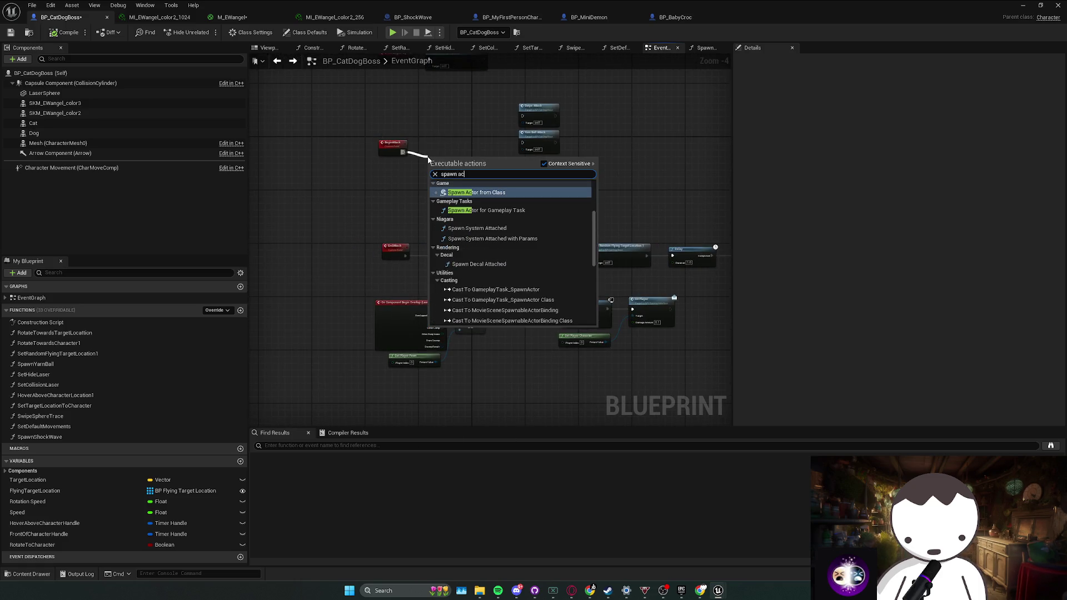
type("tt")
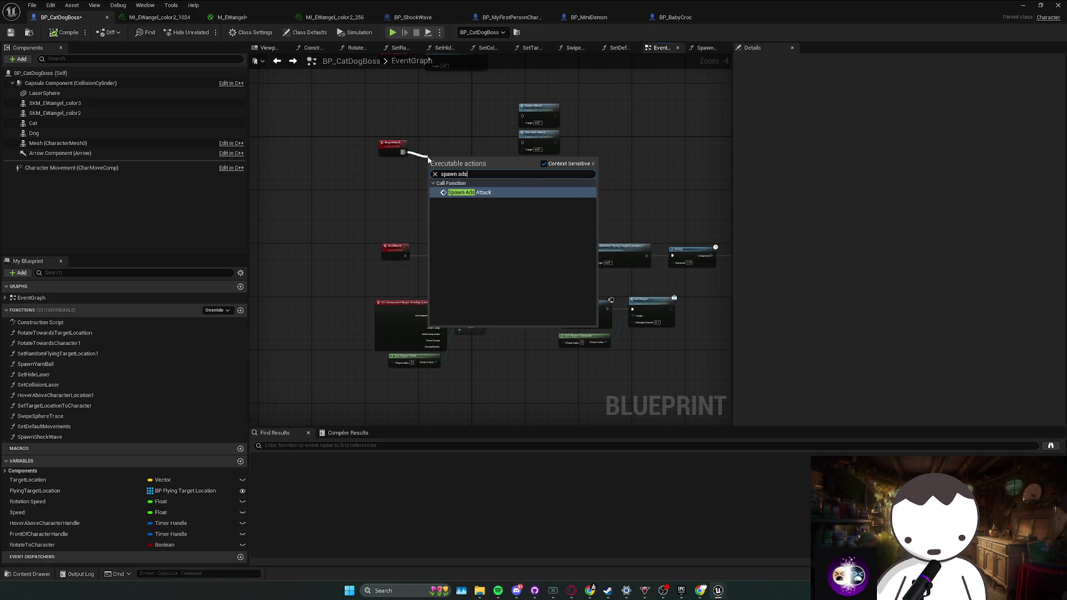
key("Return")
double_click(437, 147)
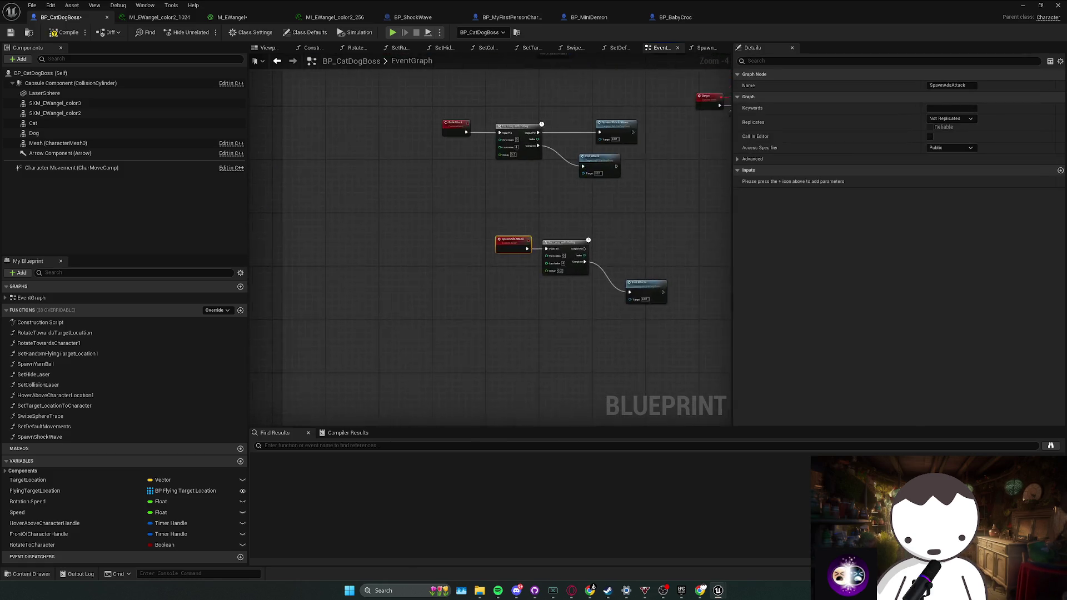
mouse_move(422, 235)
left_mouse_down()
mouse_move(483, 242)
mouse_move(454, 234)
left_mouse_up()
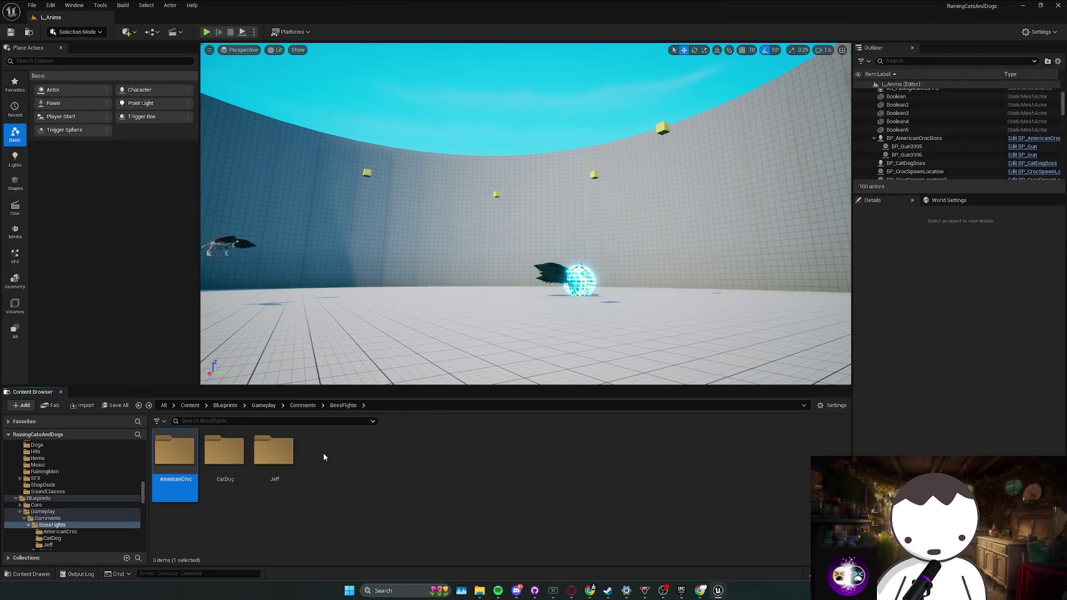
Duplicate BP_FlyingTargetLocation in the CatDog folder and name the copy BP_AdsSpawns.
double_click(225, 451)
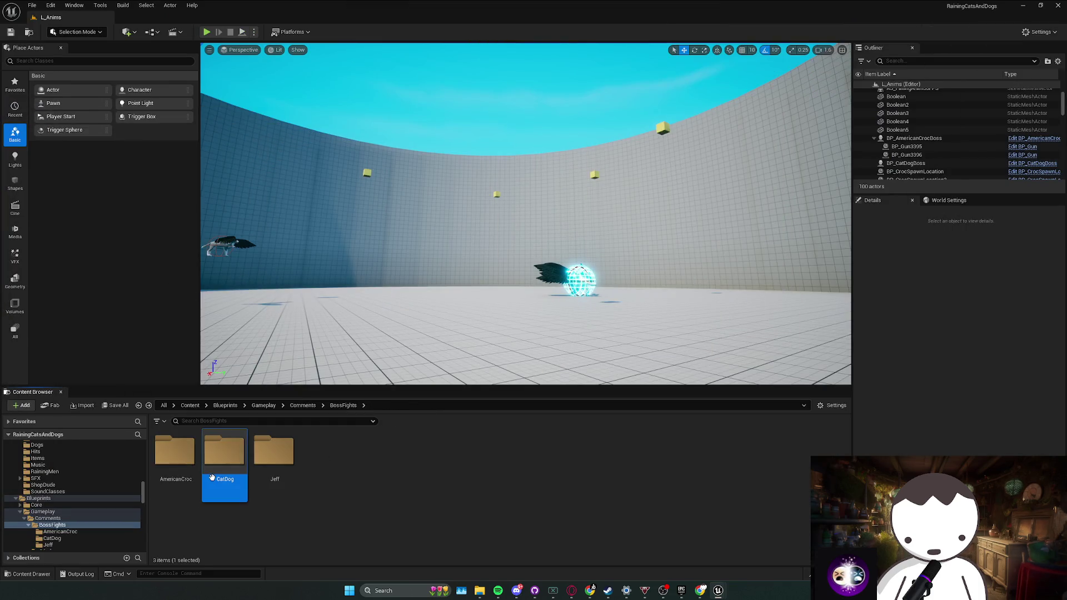
right_click(324, 457)
mouse_move(391, 336)
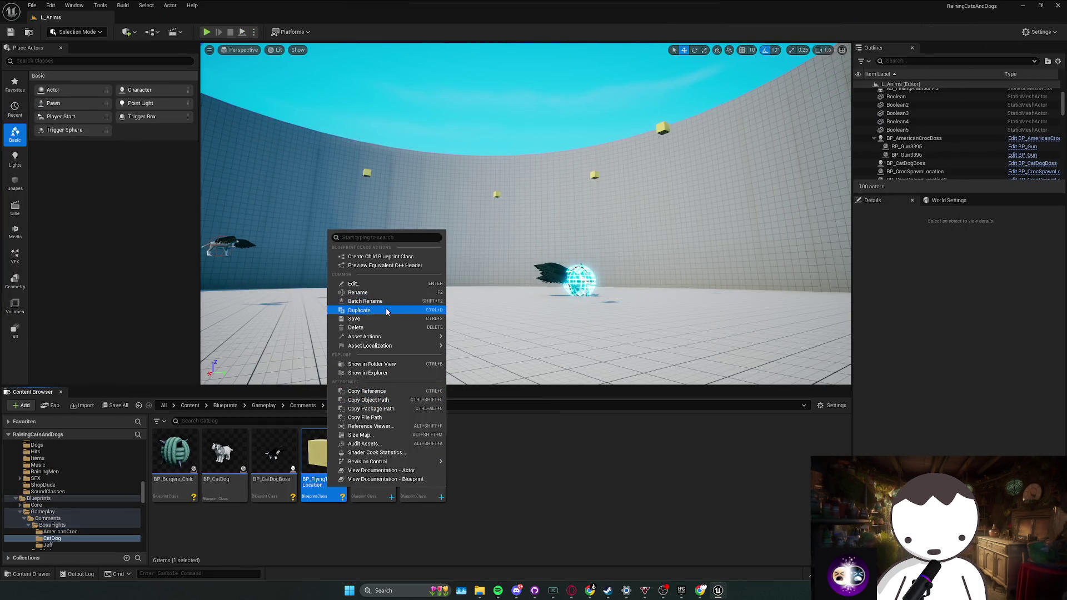
left_click(391, 311)
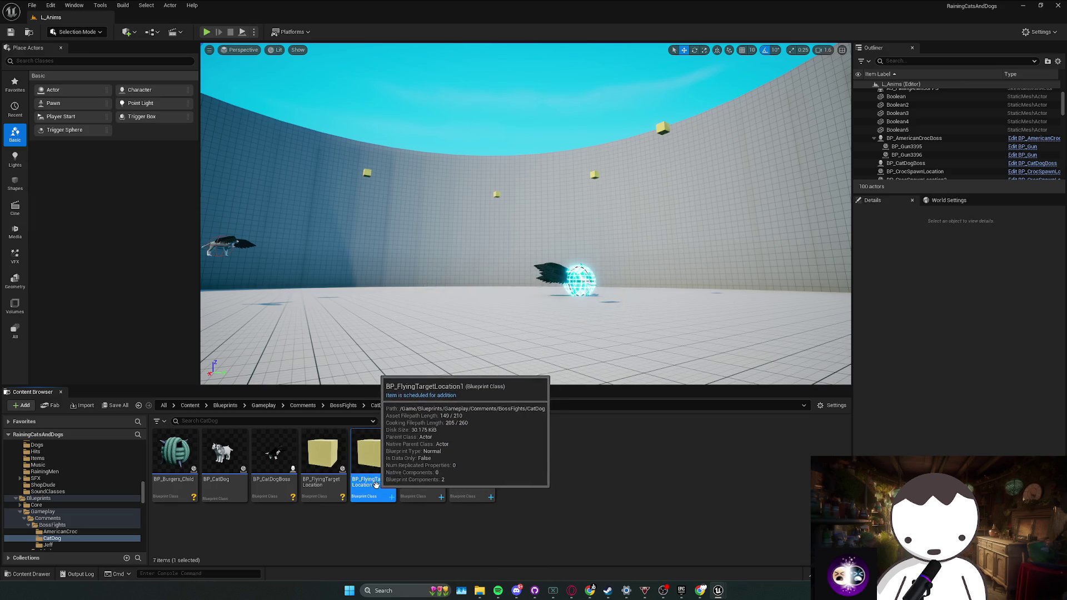
left_click(371, 483)
type("BP_AddsSpawne")
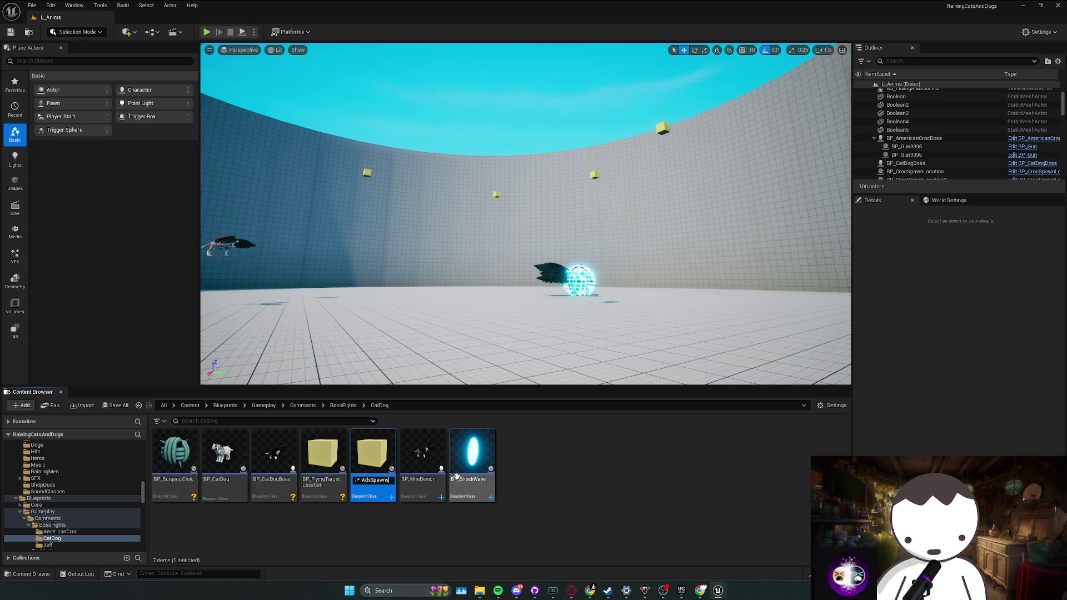
key("Return")
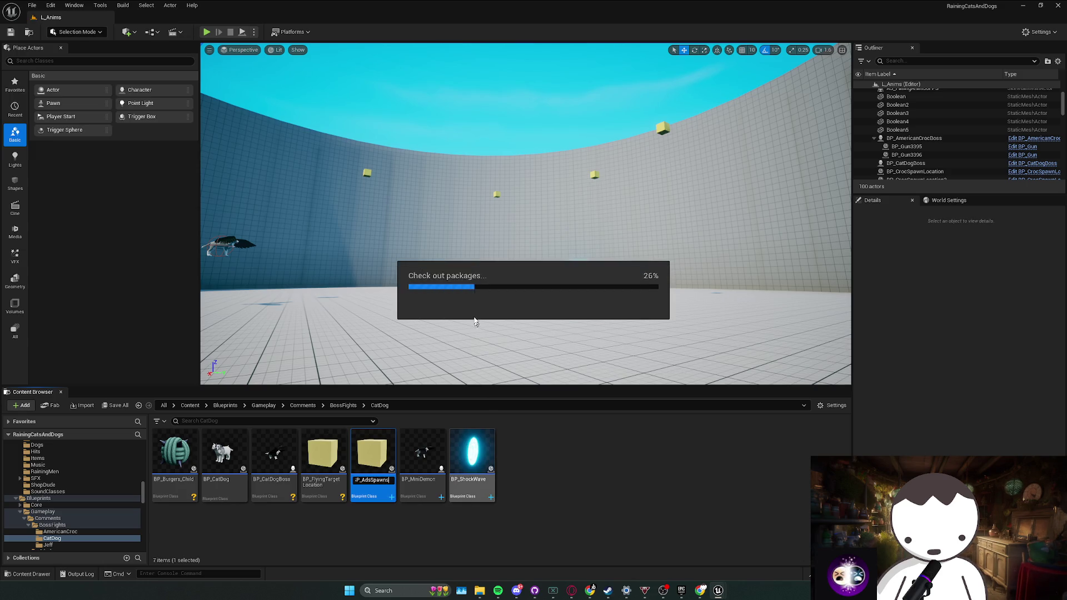
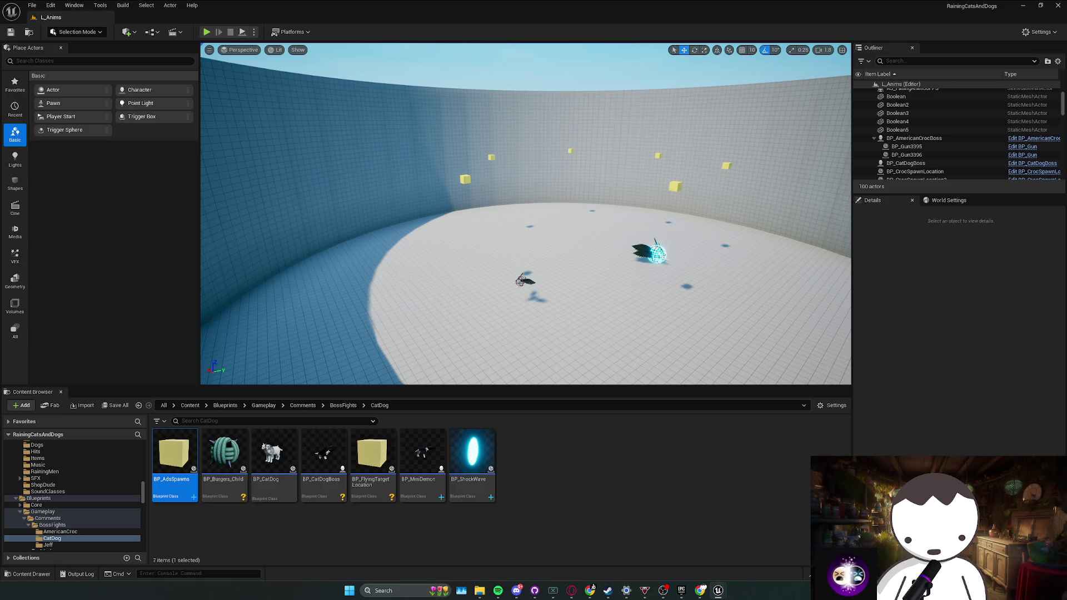
Place a BP_AdsSpawns actor in the arena and duplicate it to a second position.
left_click_drag(257, 294, 257, 327)
left_click_drag(183, 467, 330, 234)
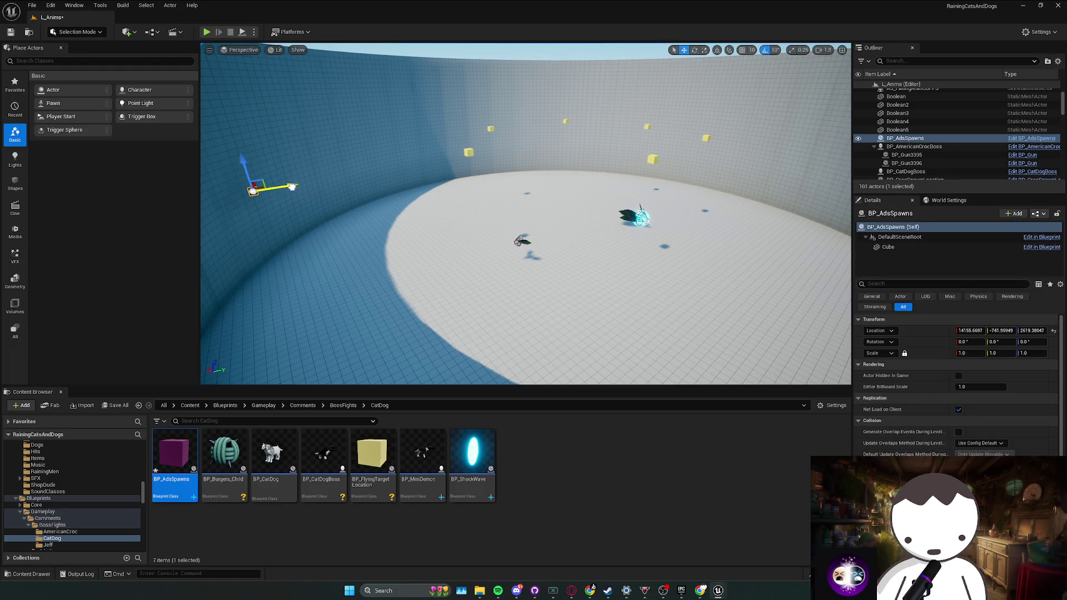
left_click_drag(287, 204, 476, 177)
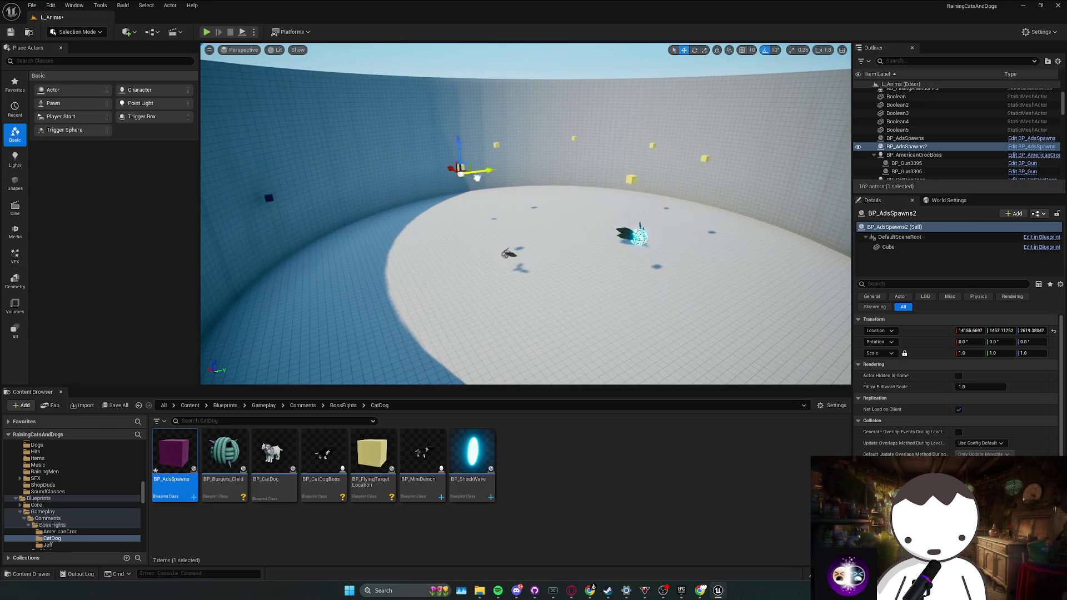
mouse_move(669, 164)
left_mouse_down()
mouse_move(584, 143)
mouse_move(543, 95)
mouse_move(552, 99)
mouse_move(520, 99)
mouse_move(504, 130)
left_mouse_up()
Duplicate both spawn actors, then open the CatDog boss blueprint for editing.
scroll(503, 130, "up", 1)
left_click(501, 316, "ctrl")
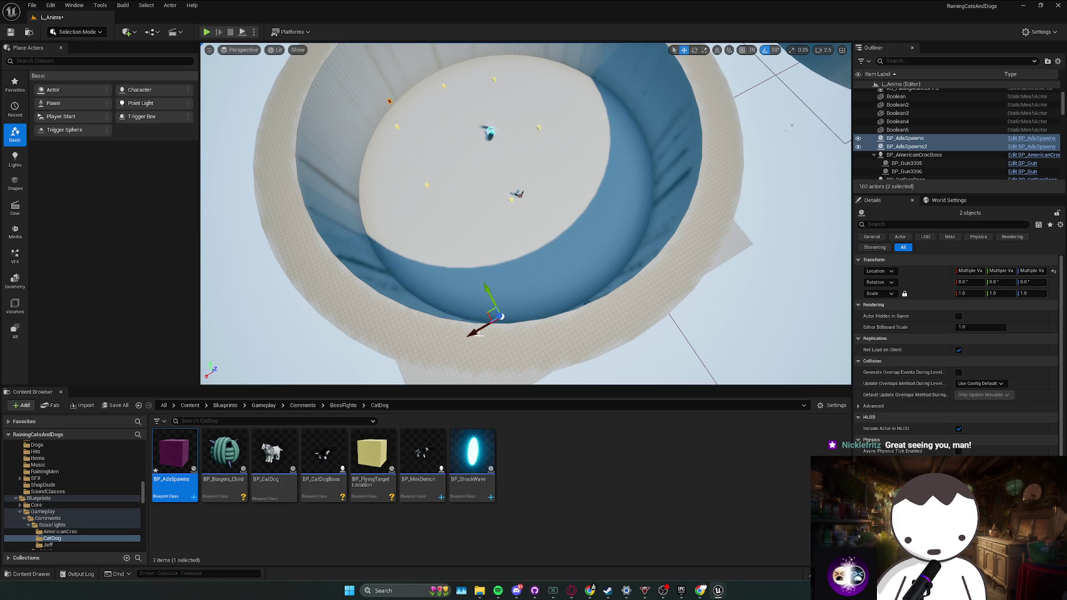
key("ctrl+d")
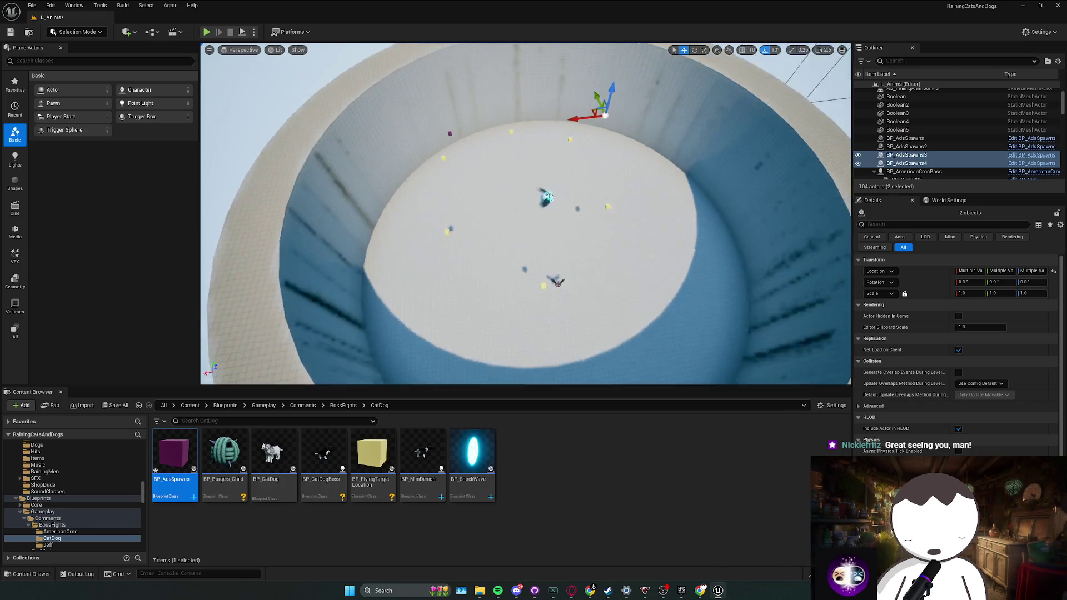
left_click(547, 182)
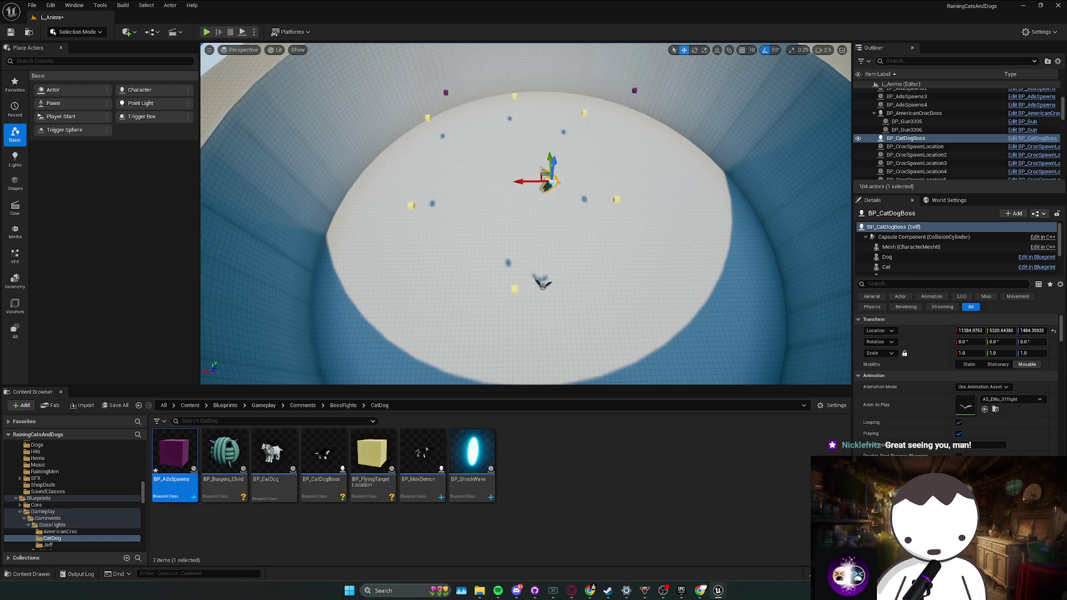
key("ctrl+e")
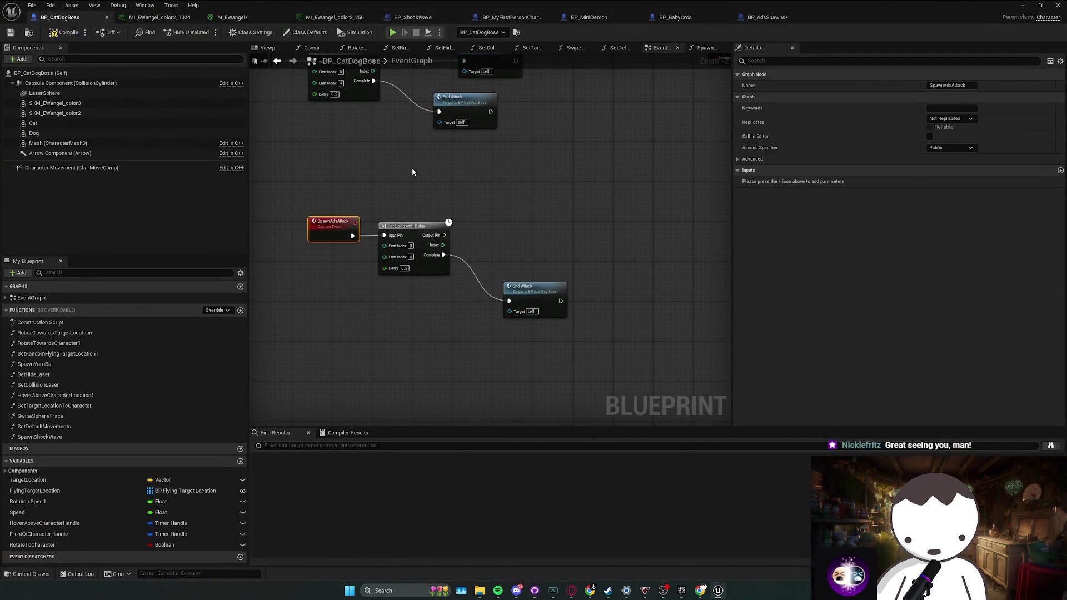
Pull a wire off the For Loop toward End Attack, then add a new Boolean variable.
left_click(411, 168)
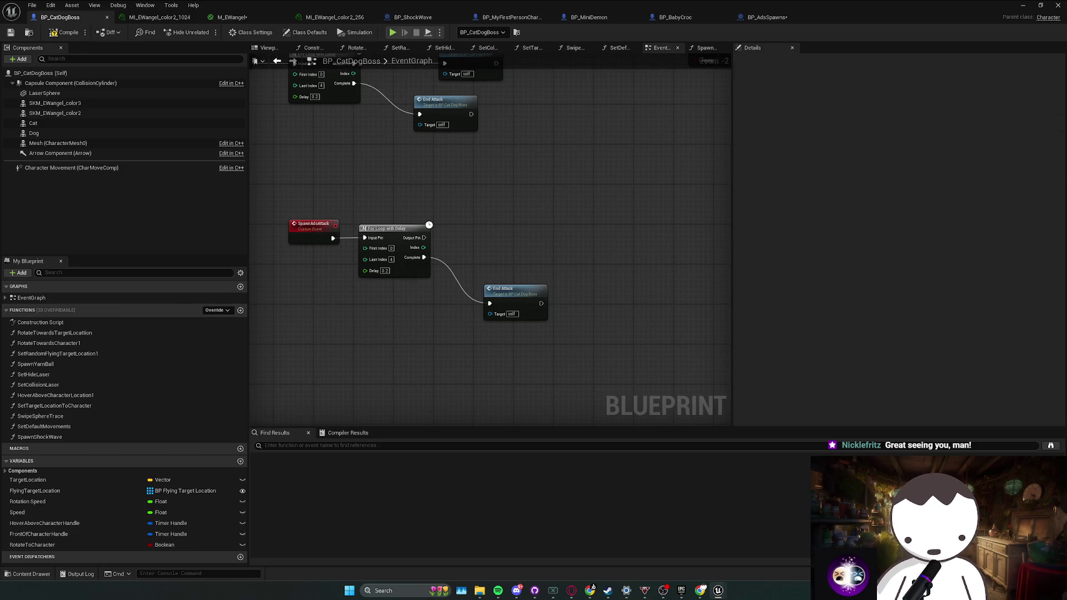
left_click_drag(411, 245, 452, 245)
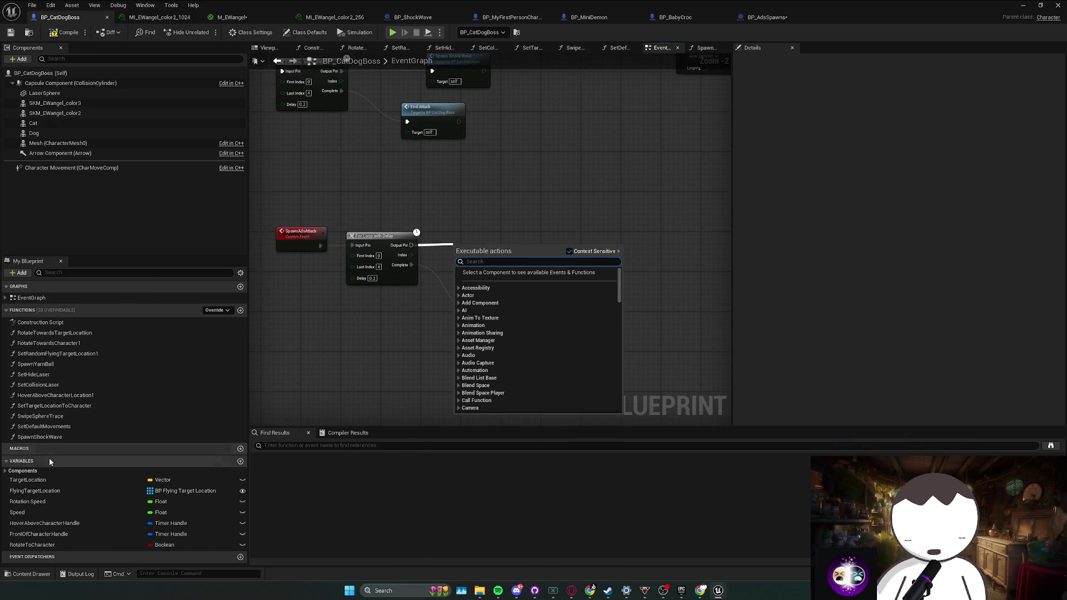
type("end attack")
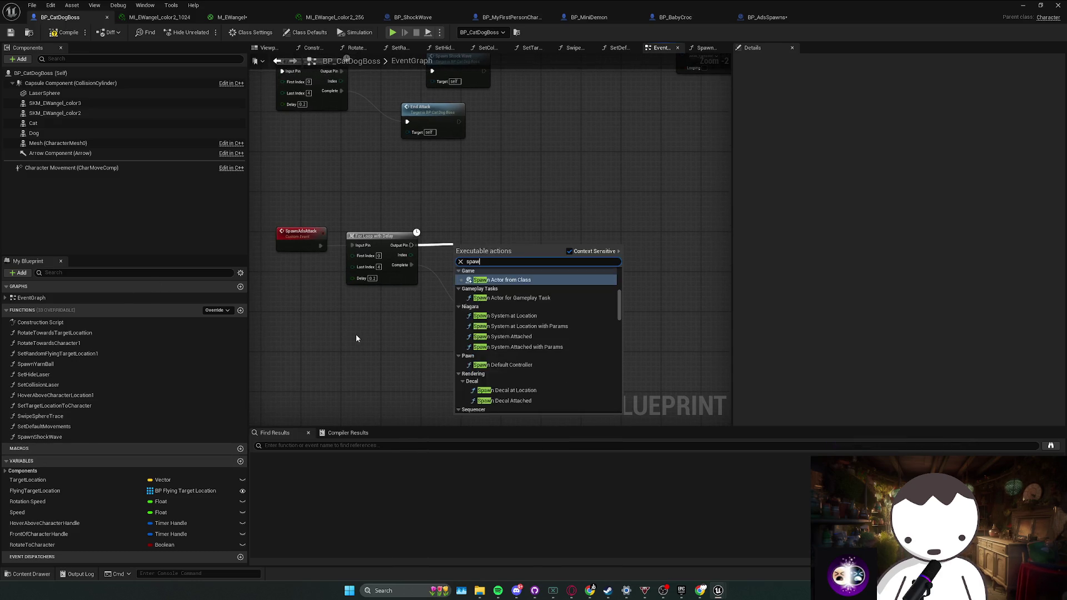
key("Return")
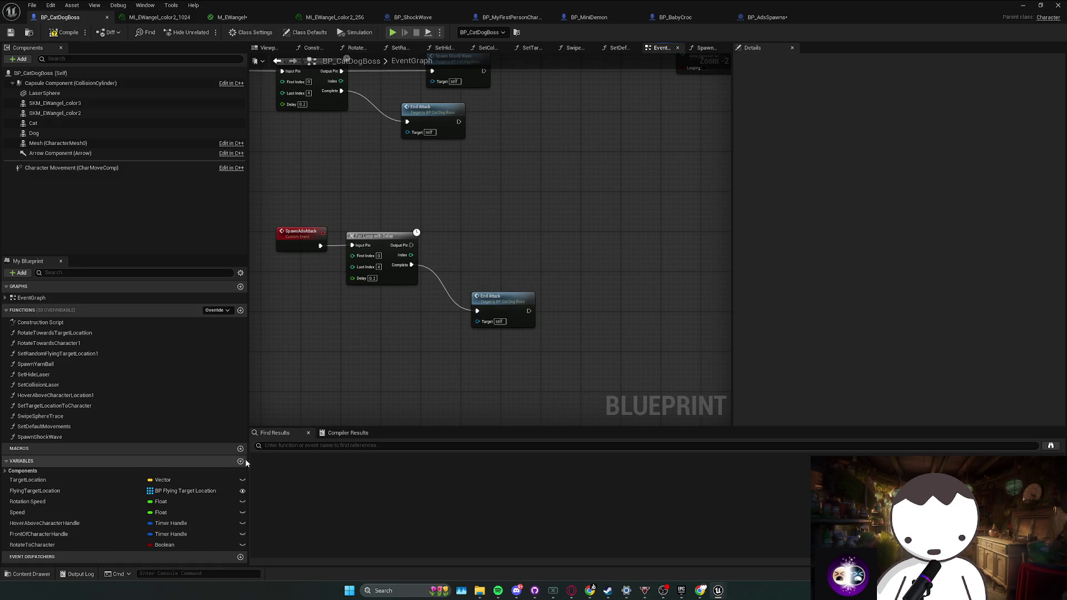
left_click(240, 461)
type("AdSpawnLocations")
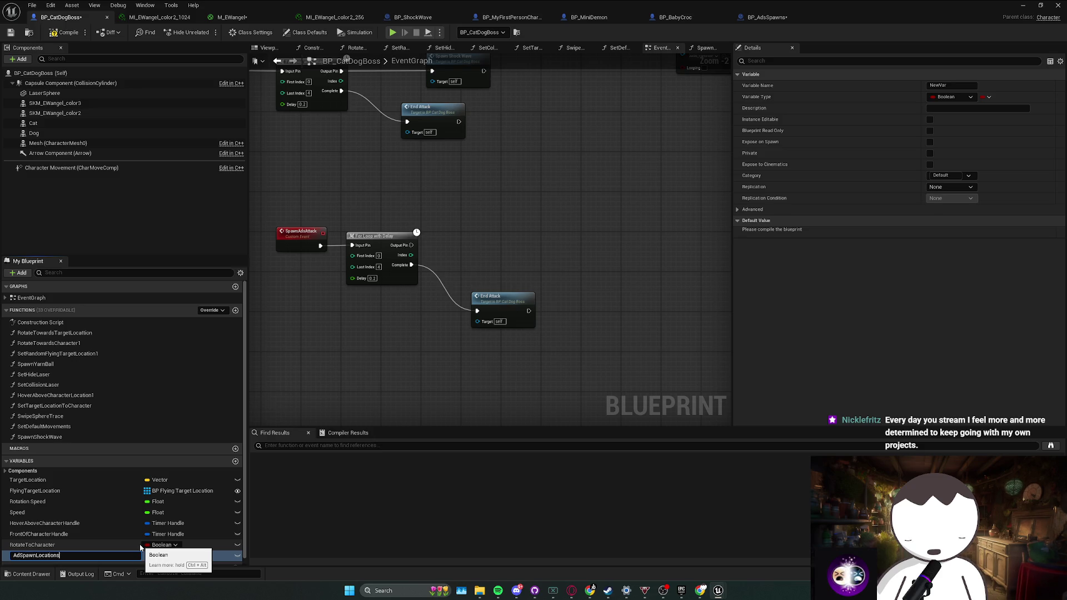
Name the variable AdSpawnLocations and set its type to BP Ads Spawns Object Reference.
key("Return")
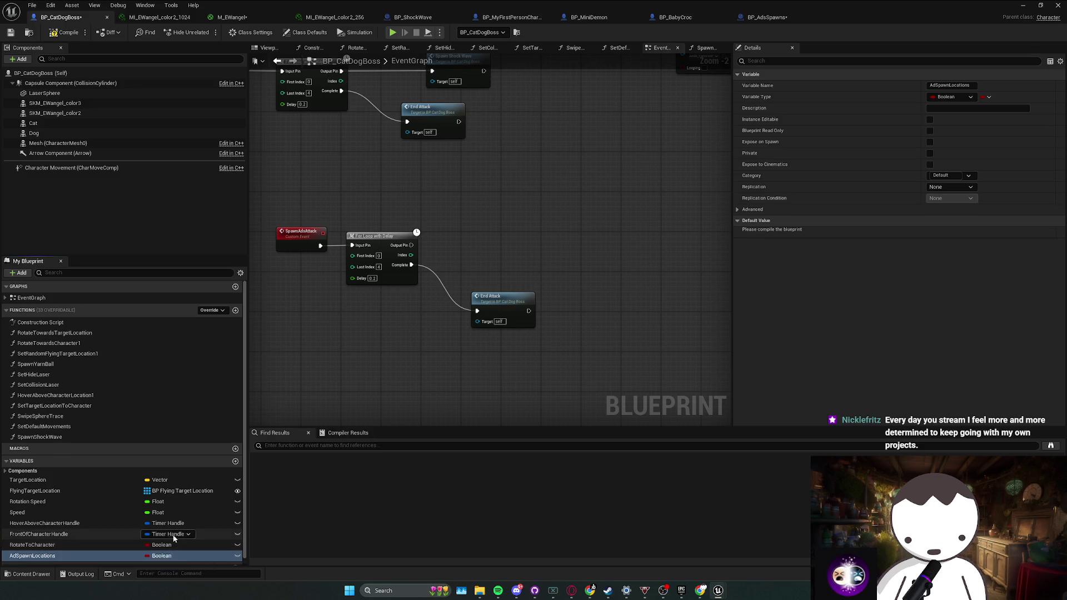
left_click(161, 555)
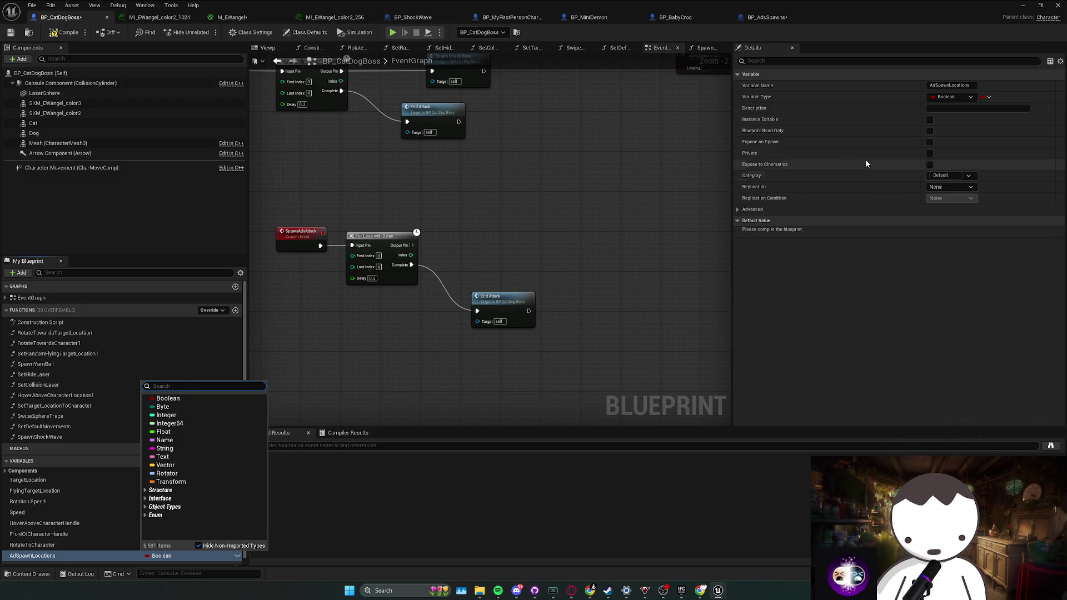
left_click(954, 97)
left_click(954, 96)
type("p_ad")
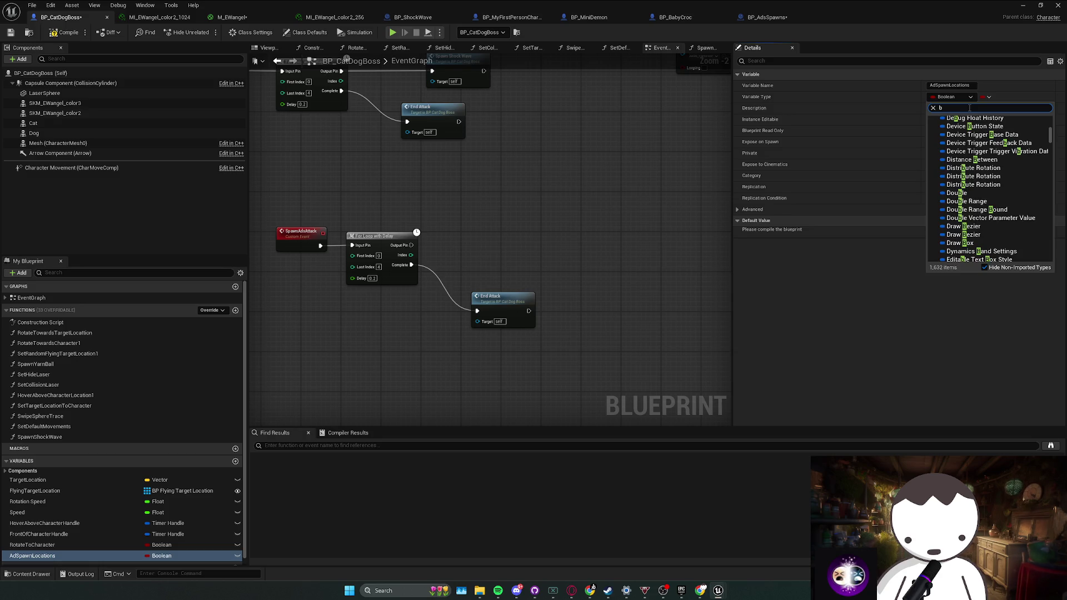
left_click(163, 556)
left_click(163, 556)
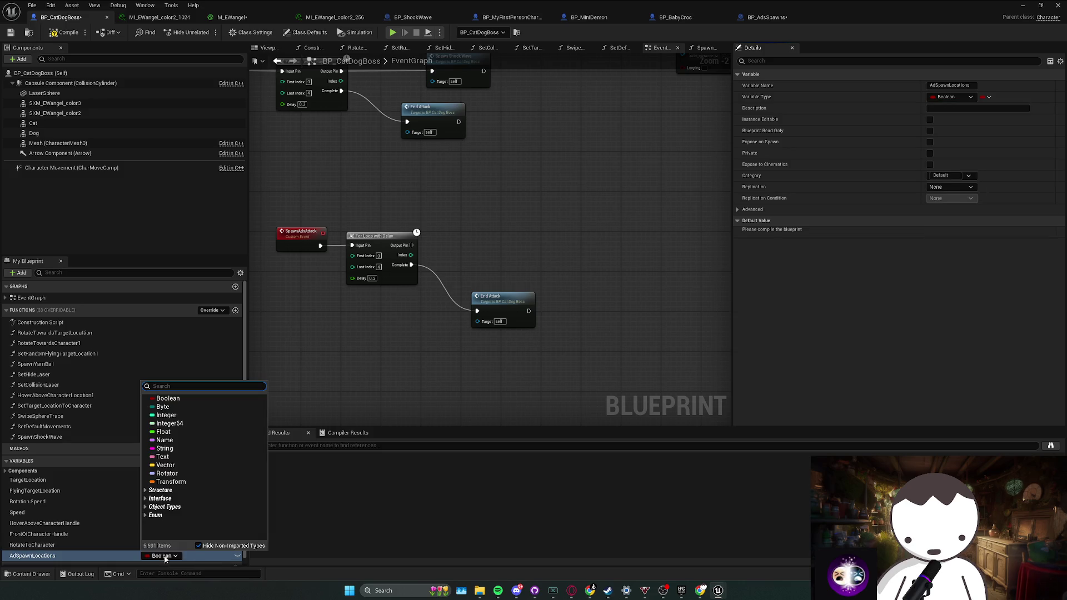
type("bp")
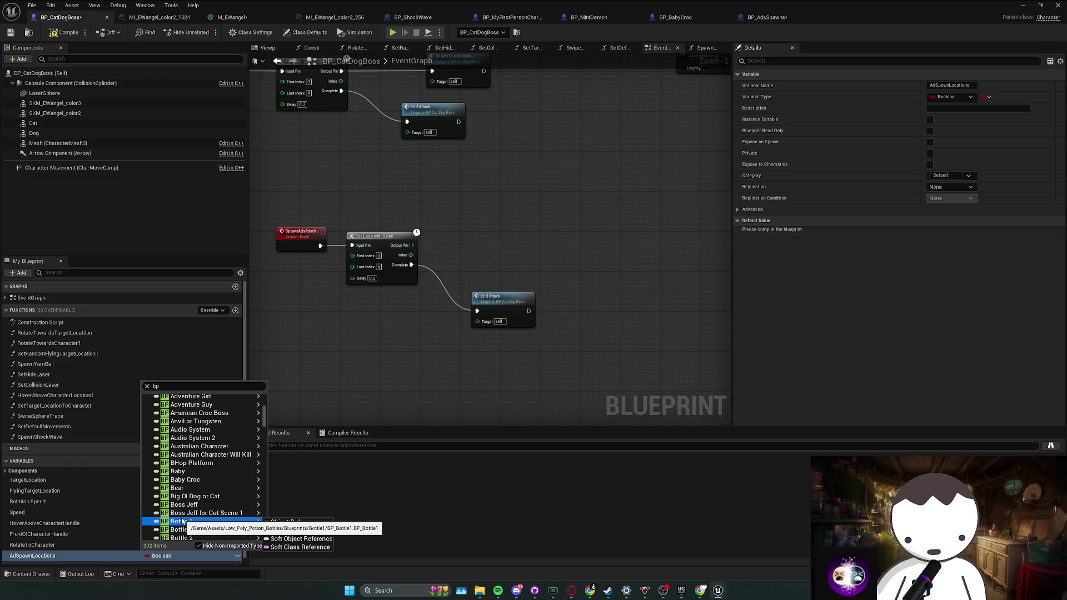
left_click(181, 386)
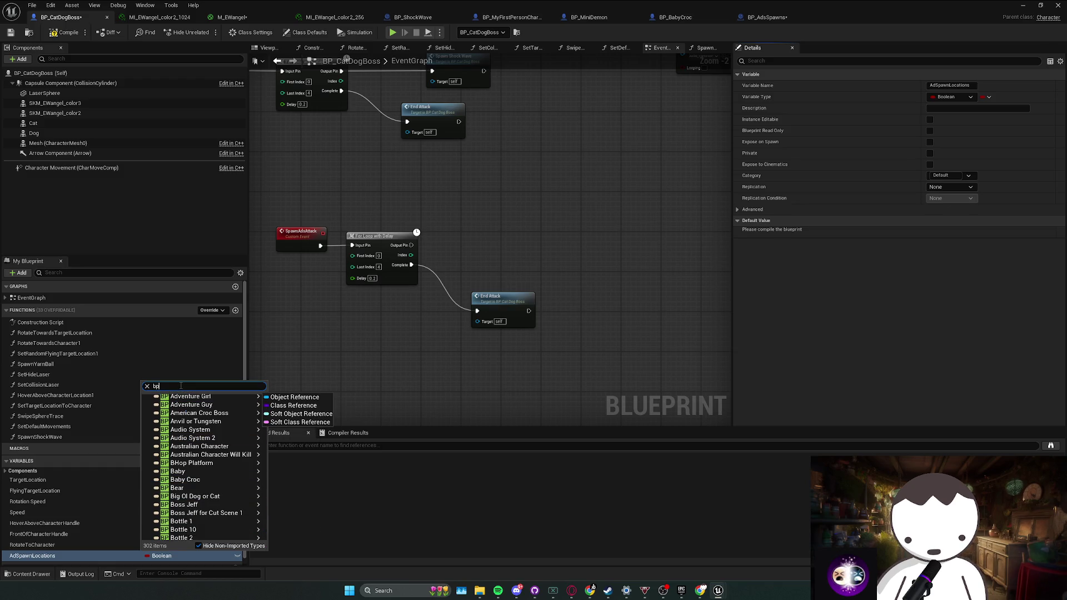
type("_Ads")
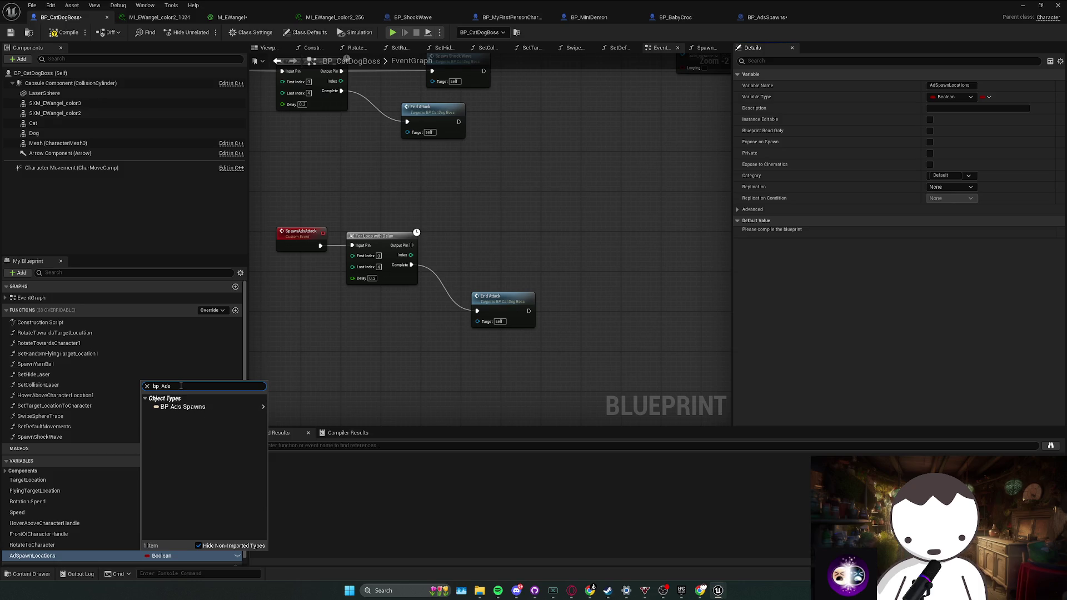
mouse_move(183, 407)
left_click(294, 409)
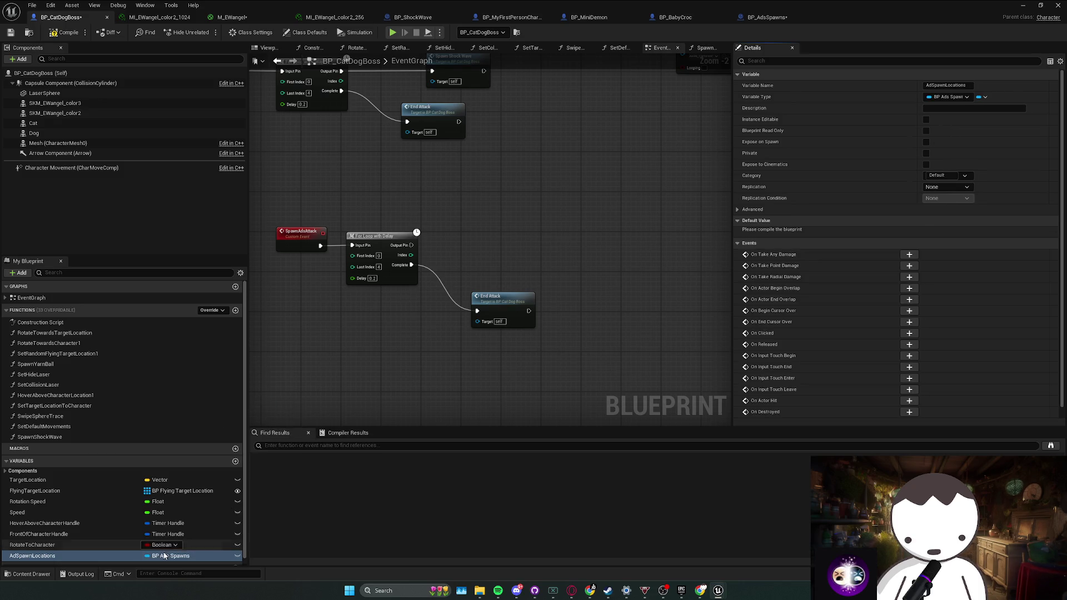
left_click(183, 556)
left_click(450, 371)
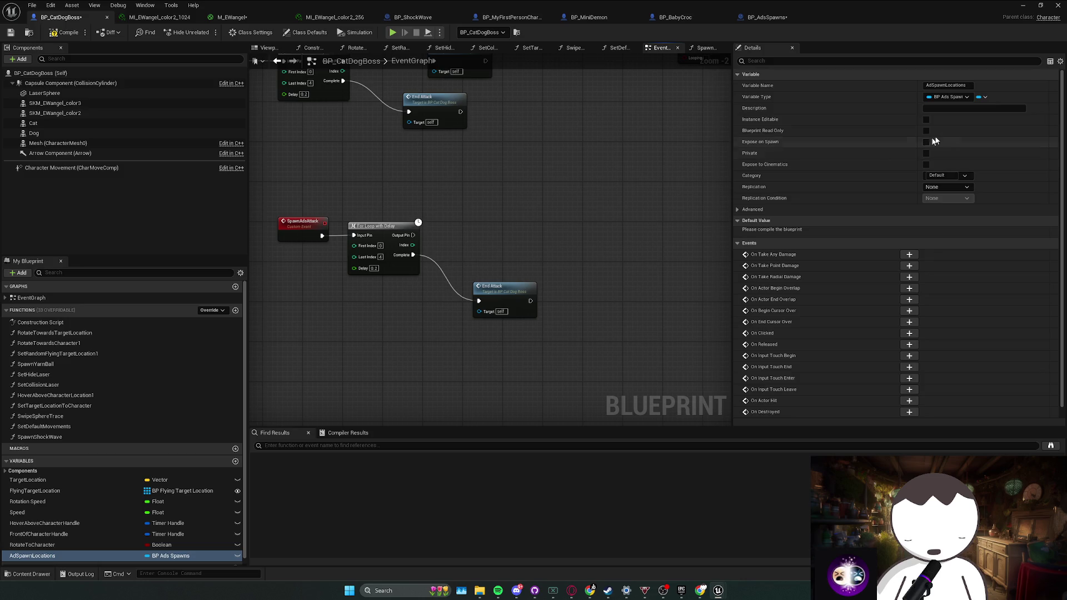
Make AdSpawnLocations an Array container and compile the blueprint.
left_click(985, 98)
left_click(976, 120)
left_click(985, 96)
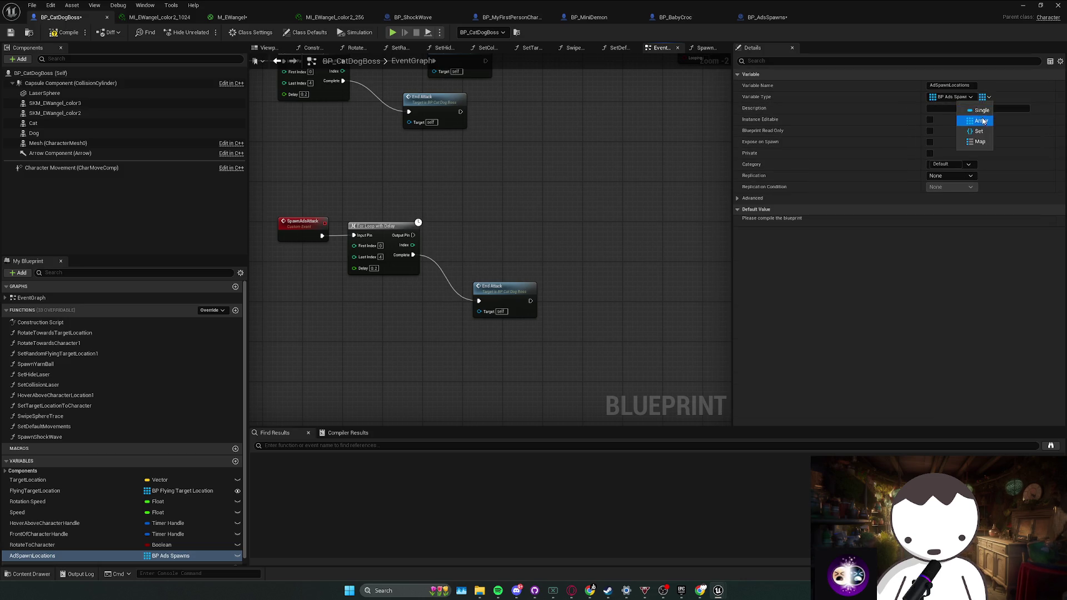
left_click(978, 120)
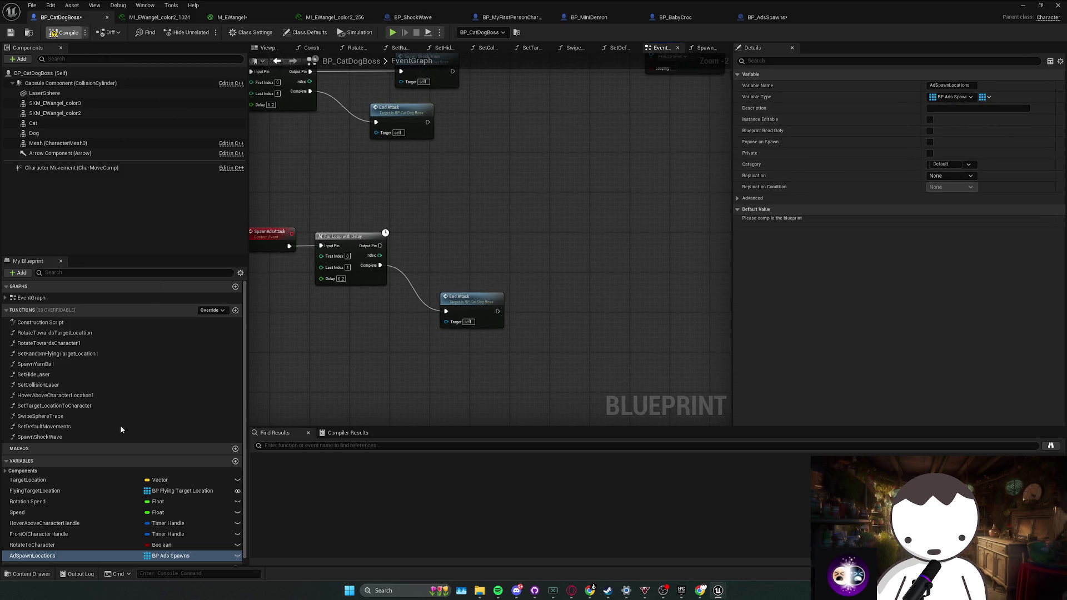
mouse_move(32, 556)
left_mouse_down()
mouse_move(452, 225)
mouse_move(452, 238)
mouse_move(498, 272)
left_mouse_up()
Add an AdSpawnLocations getter feeding a Random Array Item node.
left_click(472, 244)
type("get")
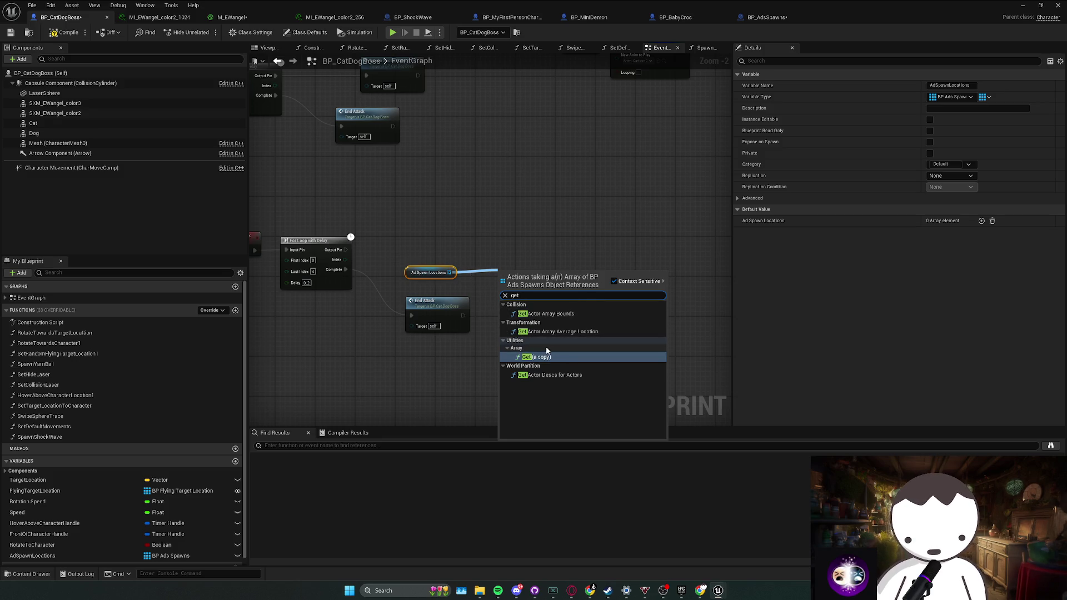
left_click(451, 272)
left_click_drag(451, 273, 503, 268)
type("rando")
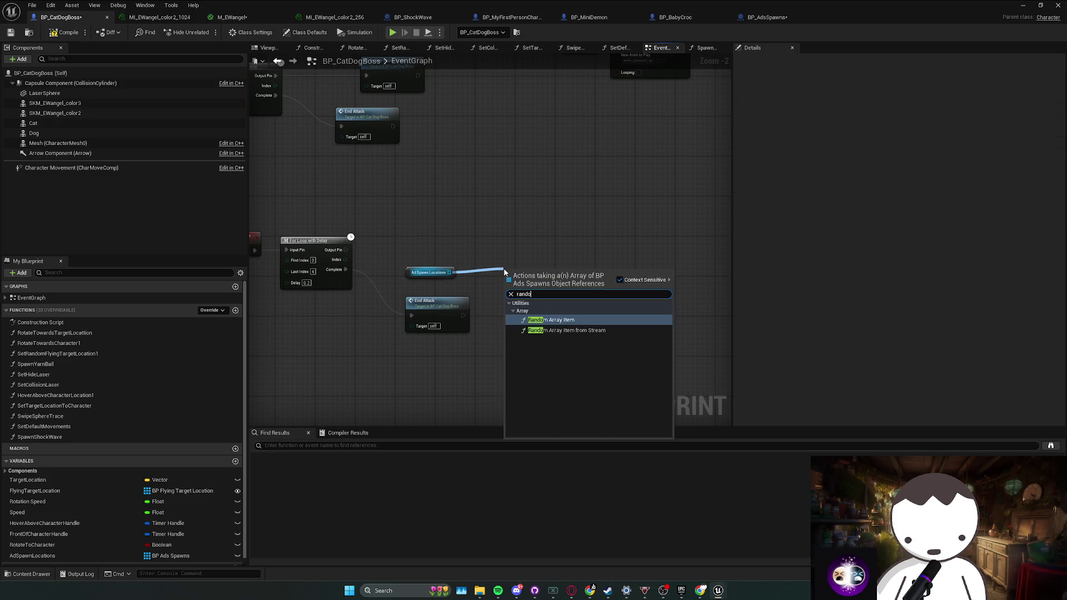
key("Return")
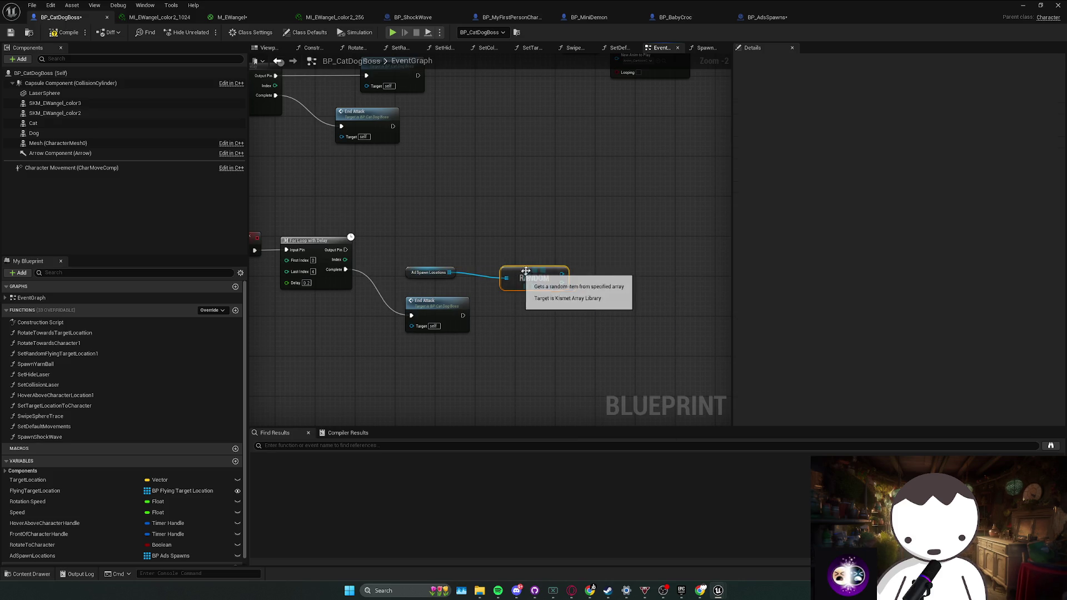
mouse_move(526, 271)
left_mouse_down()
mouse_move(514, 268)
mouse_move(543, 274)
left_mouse_up()
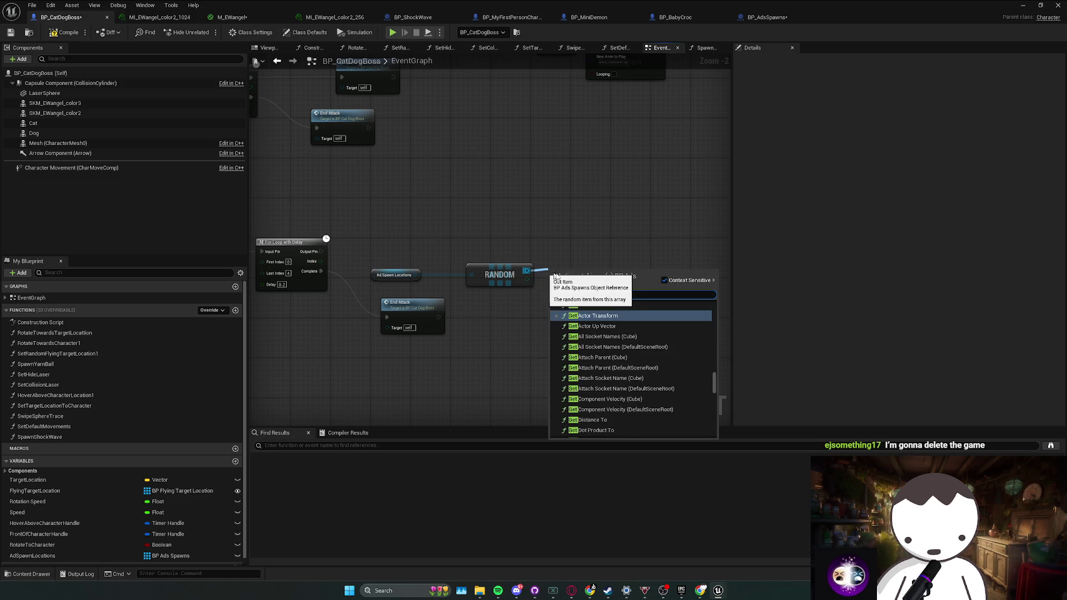
Attach Get Actor Location to the random item's output and delete the stray Branch node.
key("Escape")
left_click_drag(494, 266, 524, 269)
type("get")
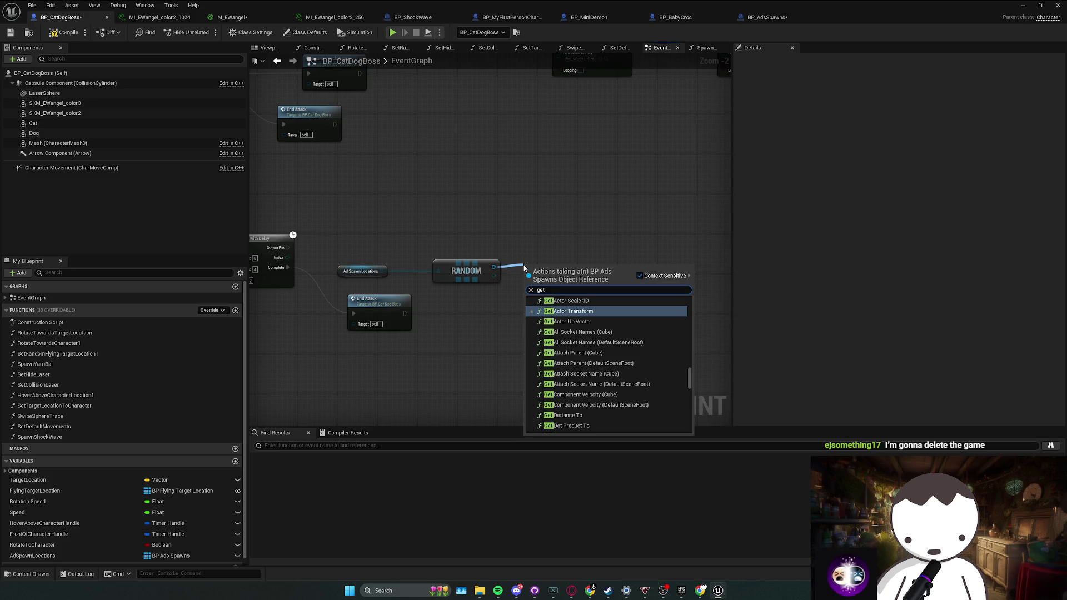
type(" world loca")
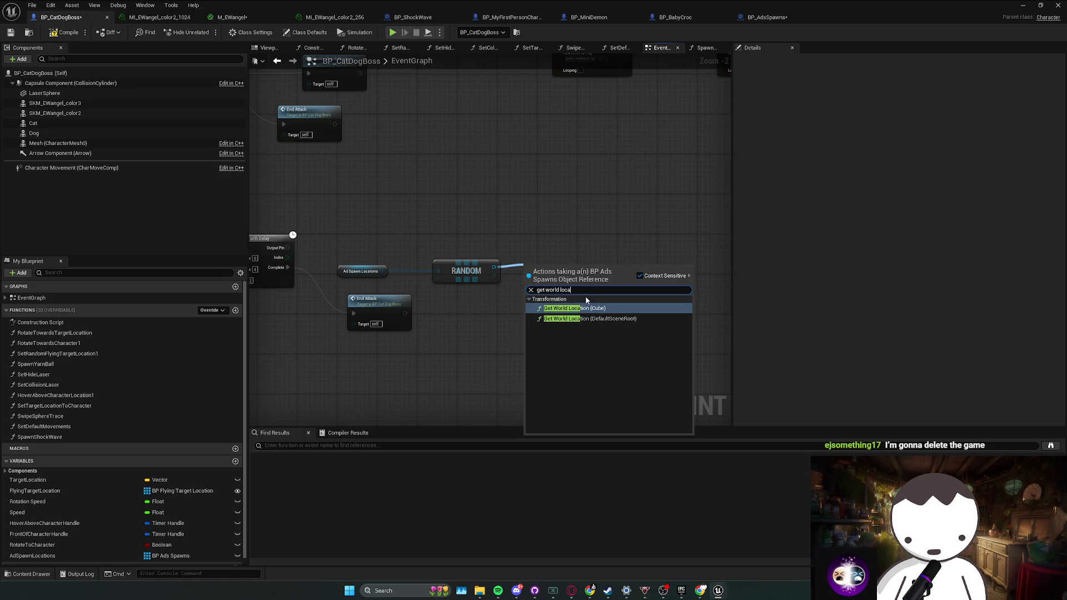
type("get actor loca")
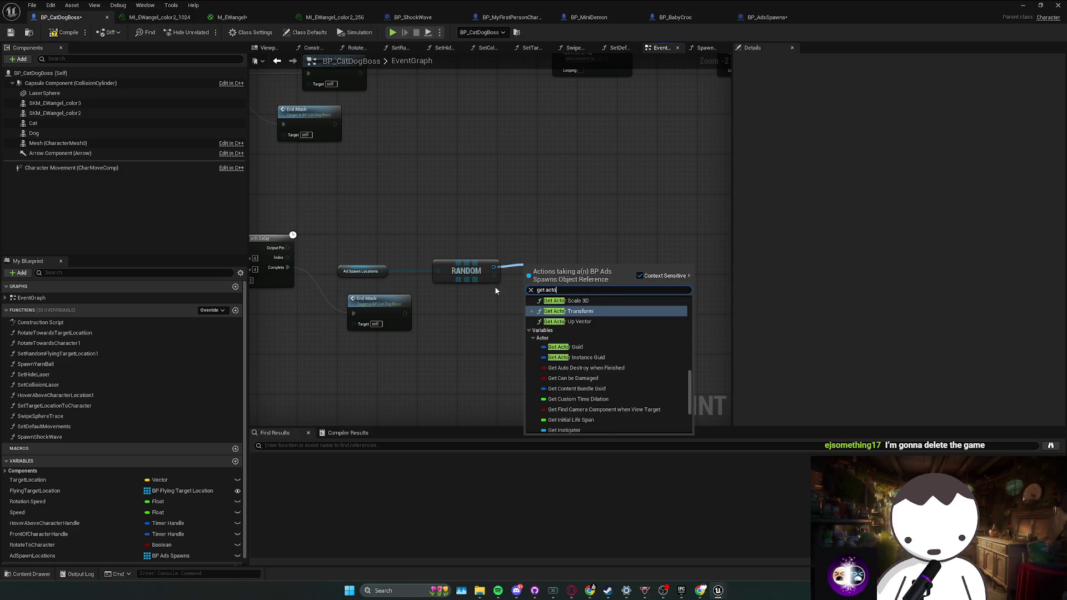
key("Return")
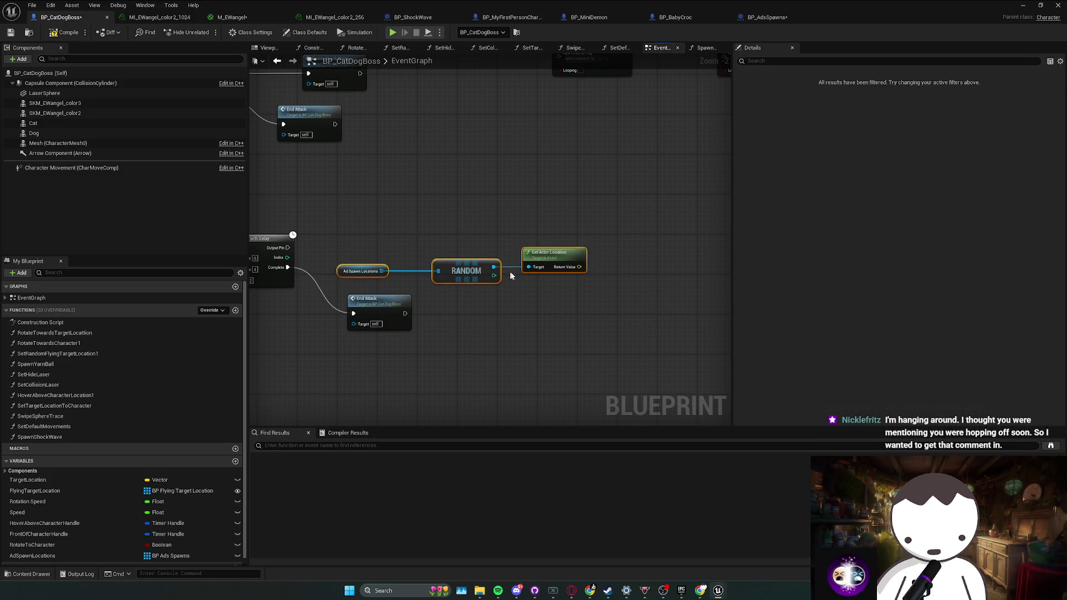
left_click(593, 224)
key("Delete")
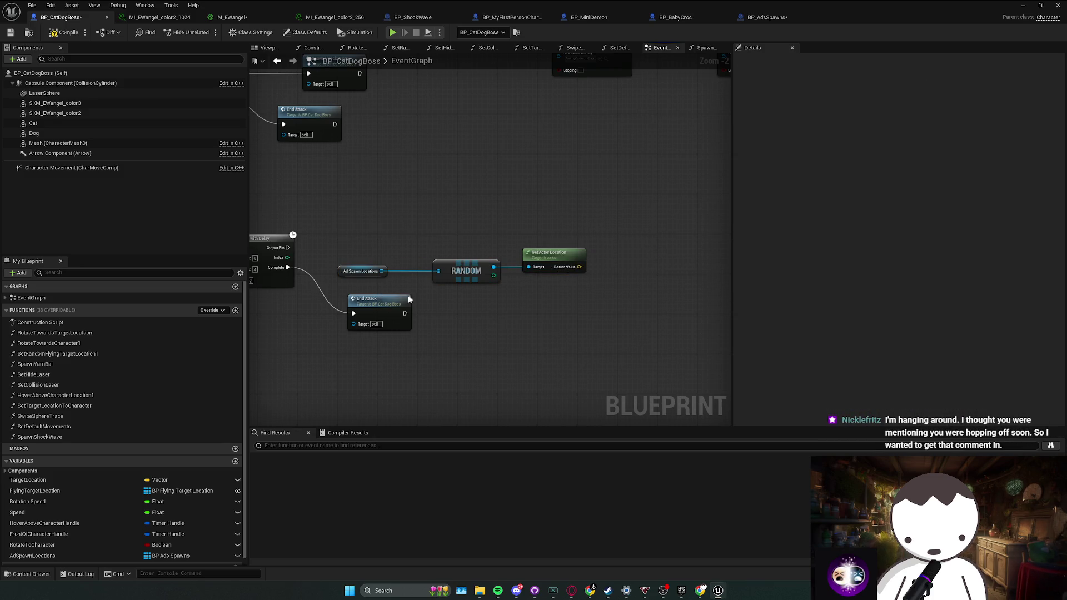
Add a Spawn Actor from Class node wired from the loop's per-item output.
right_click(553, 238)
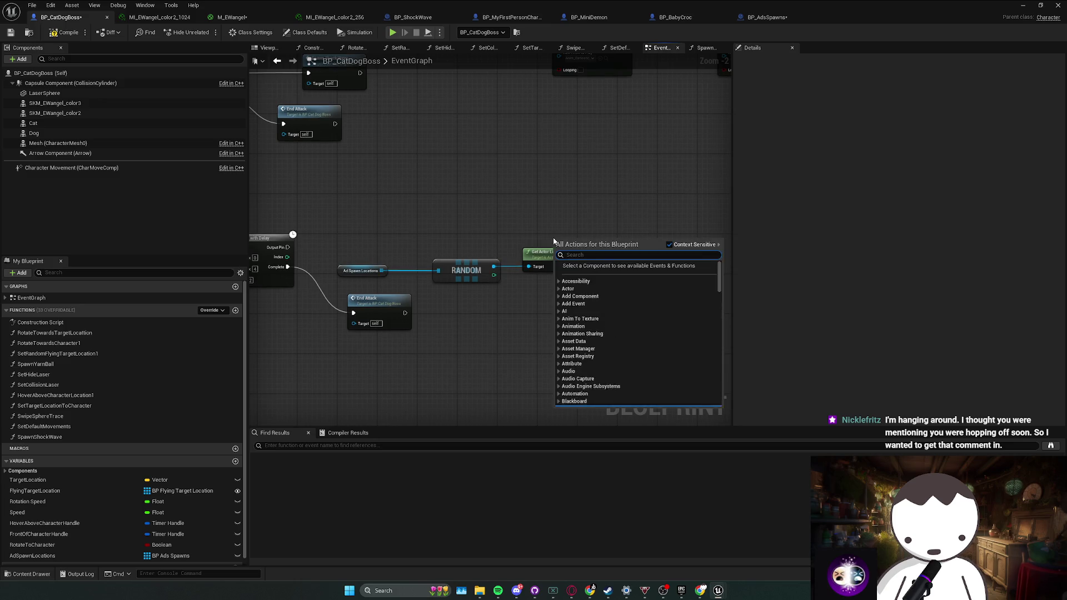
type("spawn actor from class")
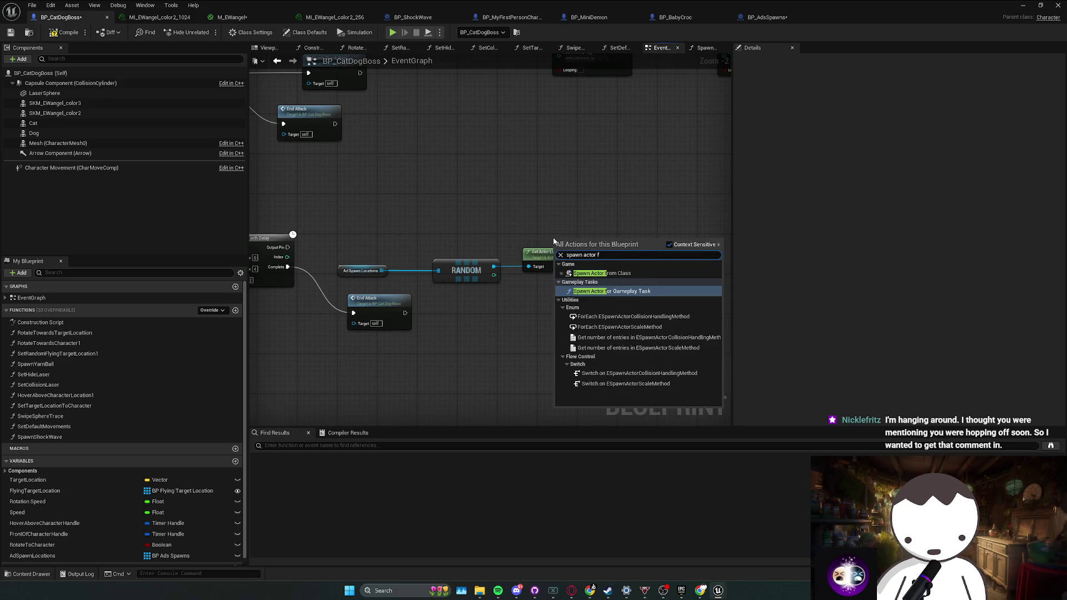
key("Return")
mouse_move(554, 238)
left_mouse_down()
mouse_move(618, 222)
mouse_move(288, 247)
left_mouse_up()
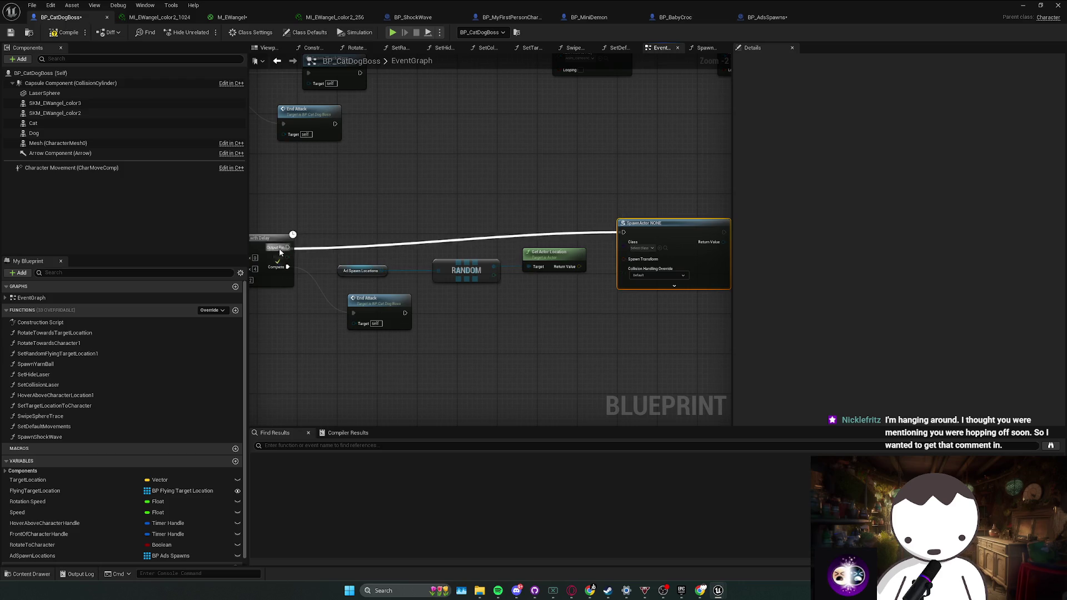
left_click(644, 249)
left_click(643, 241)
mouse_move(643, 241)
left_mouse_down()
mouse_move(546, 238)
mouse_move(641, 227)
left_mouse_up()
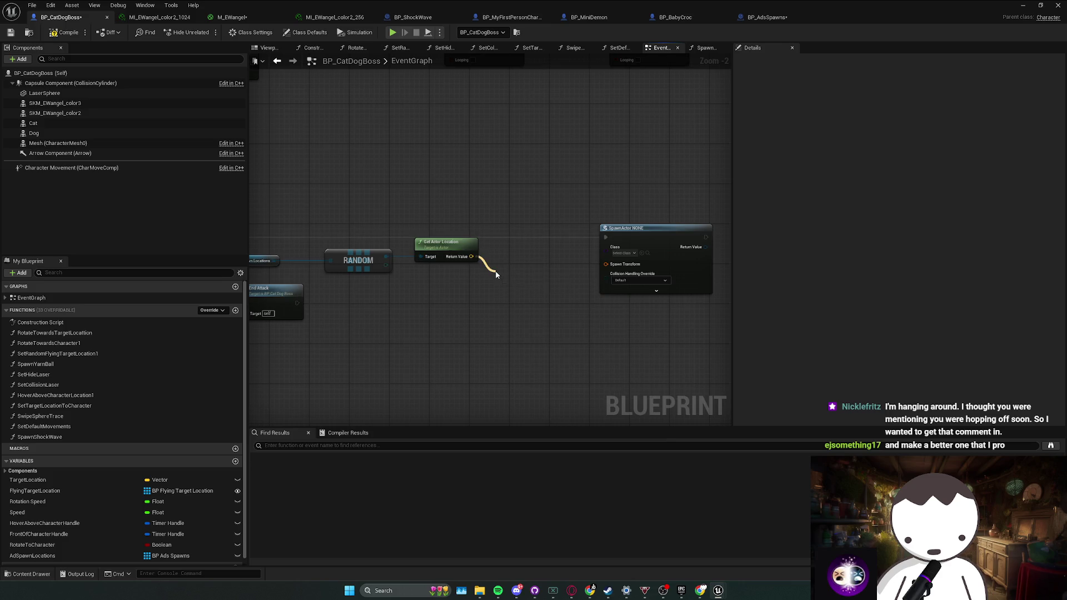
Split the Spawn Transform, wire Get Actor Location into it, and set Class to BP_AdsSpawns.
left_click_drag(496, 274, 497, 278)
right_click(601, 263)
left_click(607, 267)
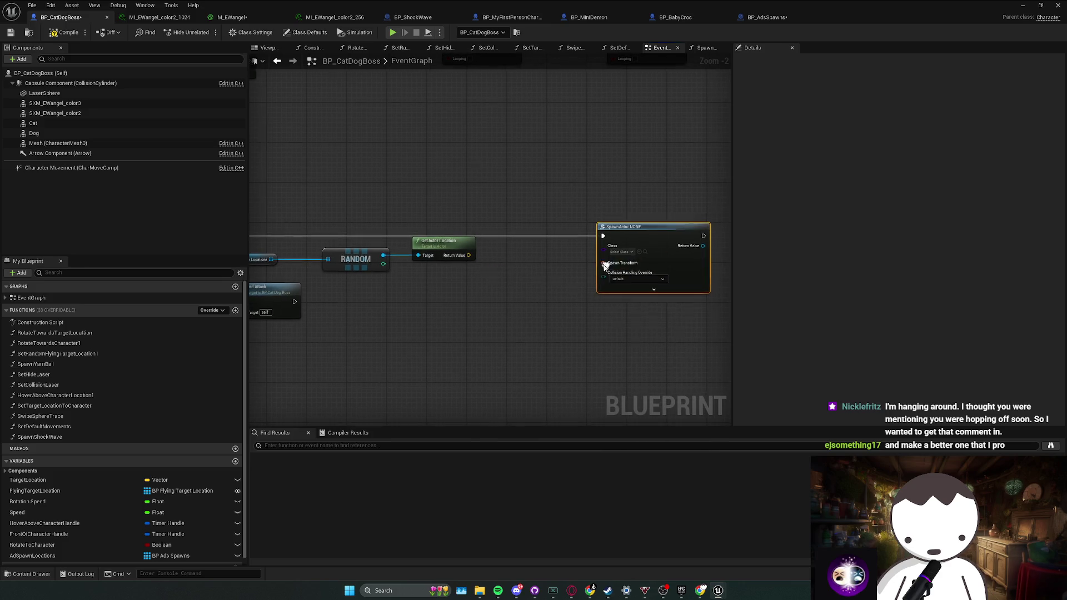
left_click(652, 289)
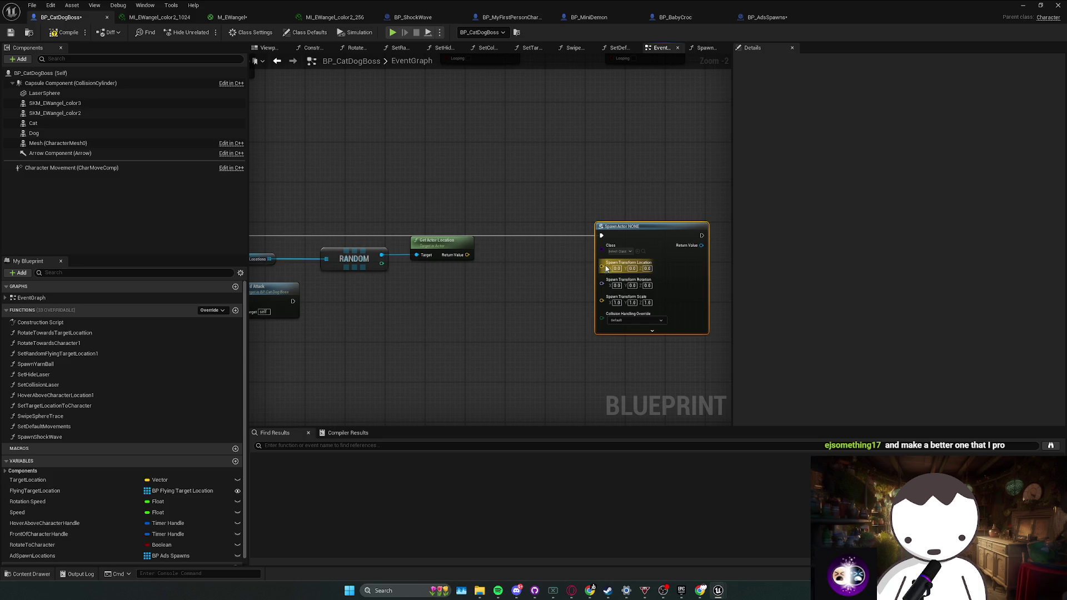
left_click_drag(601, 262, 466, 254)
left_click(648, 250)
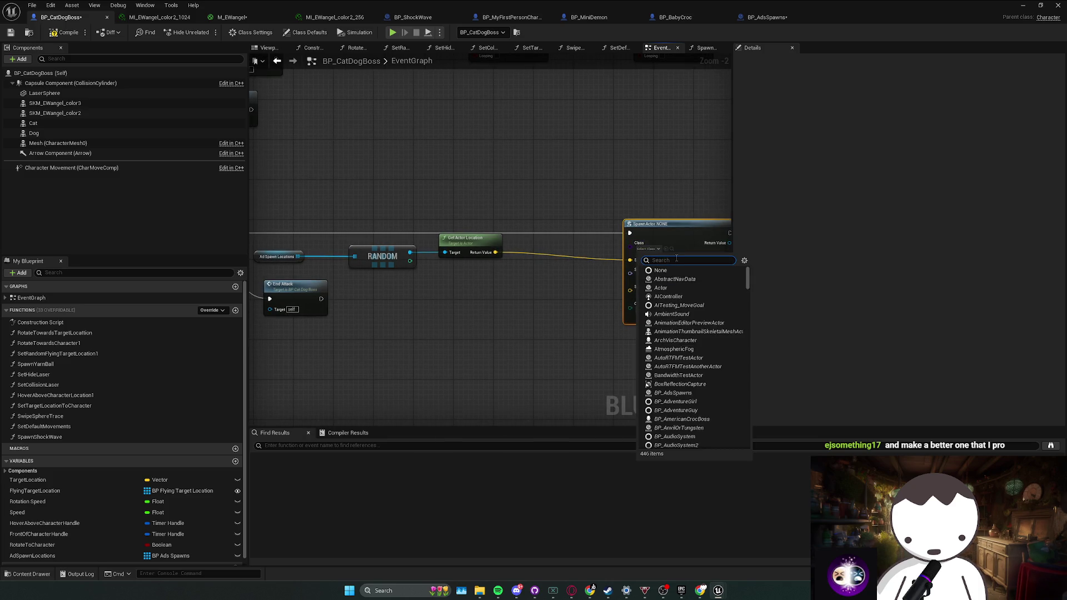
type("bp_ads")
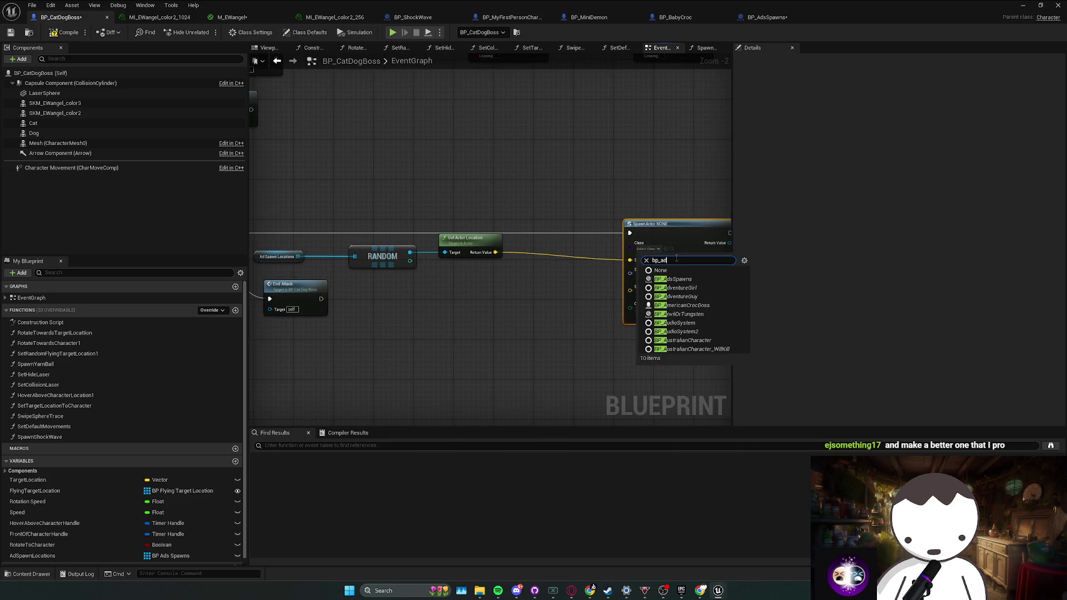
left_click(673, 279)
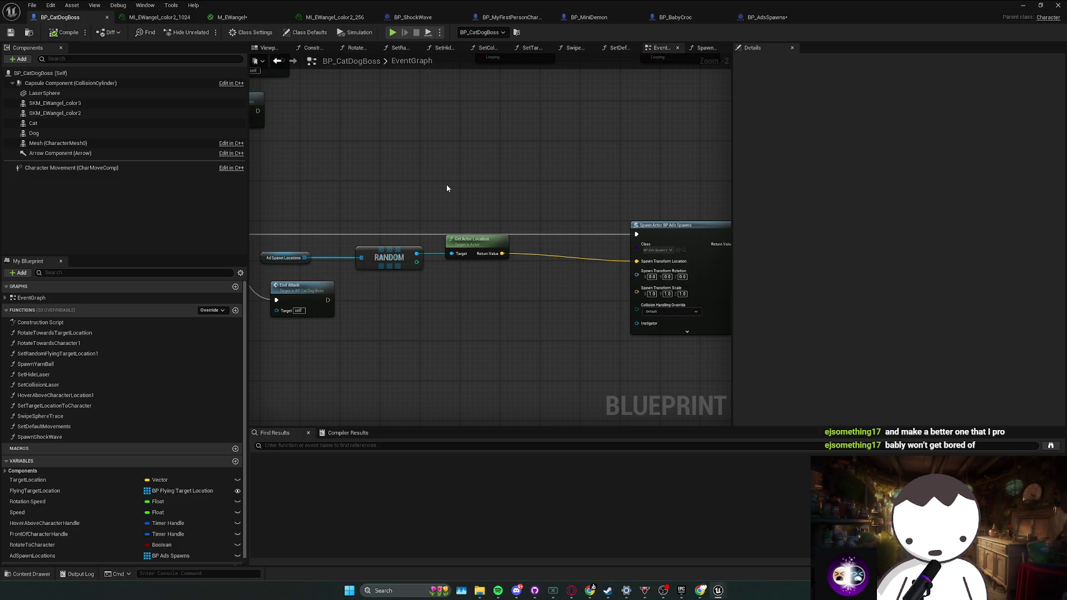
mouse_move(286, 236)
left_mouse_down()
mouse_move(483, 268)
mouse_move(588, 246)
left_mouse_up()
right_click(543, 295)
left_click_drag(981, 21, 1007, 4)
Select AdSpawnLocations and add then remove a default array element, leaving it empty.
left_click(1022, 5)
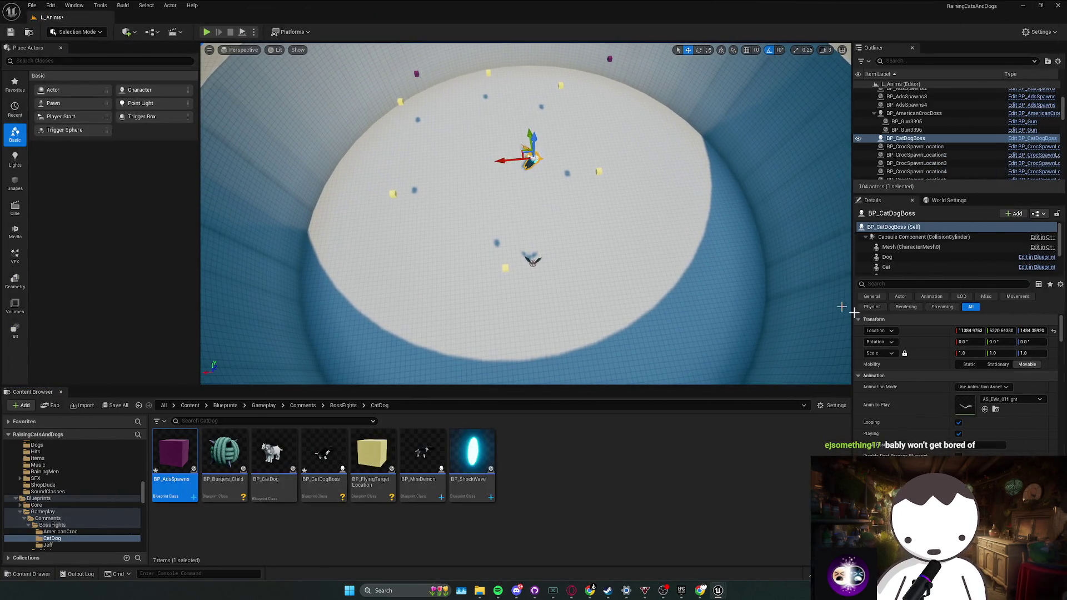
scroll(955, 385, "down", 3)
mouse_move(717, 593)
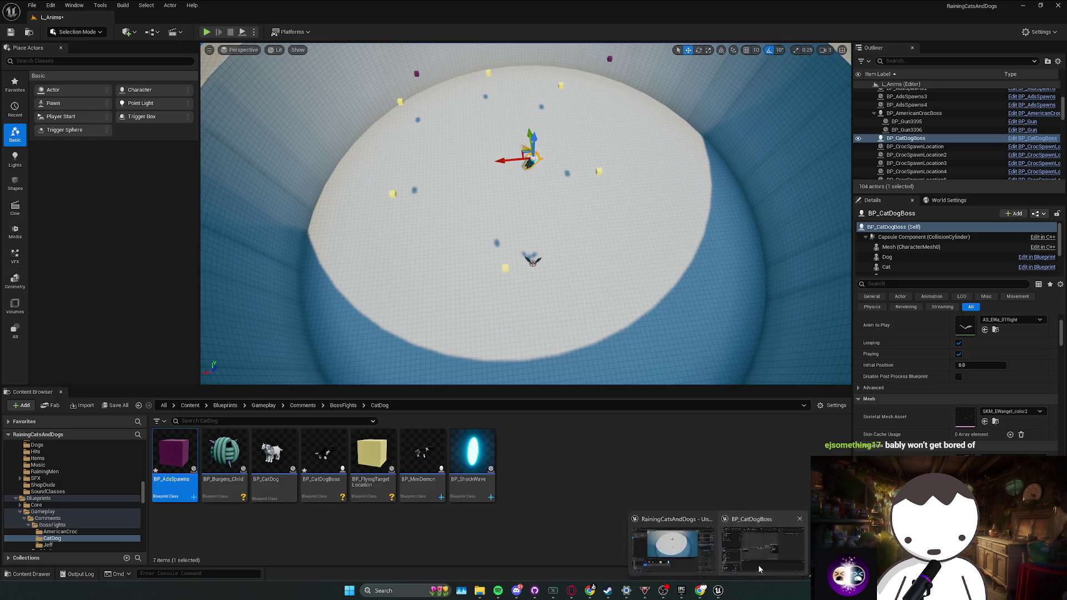
left_click(755, 550)
left_click(95, 550)
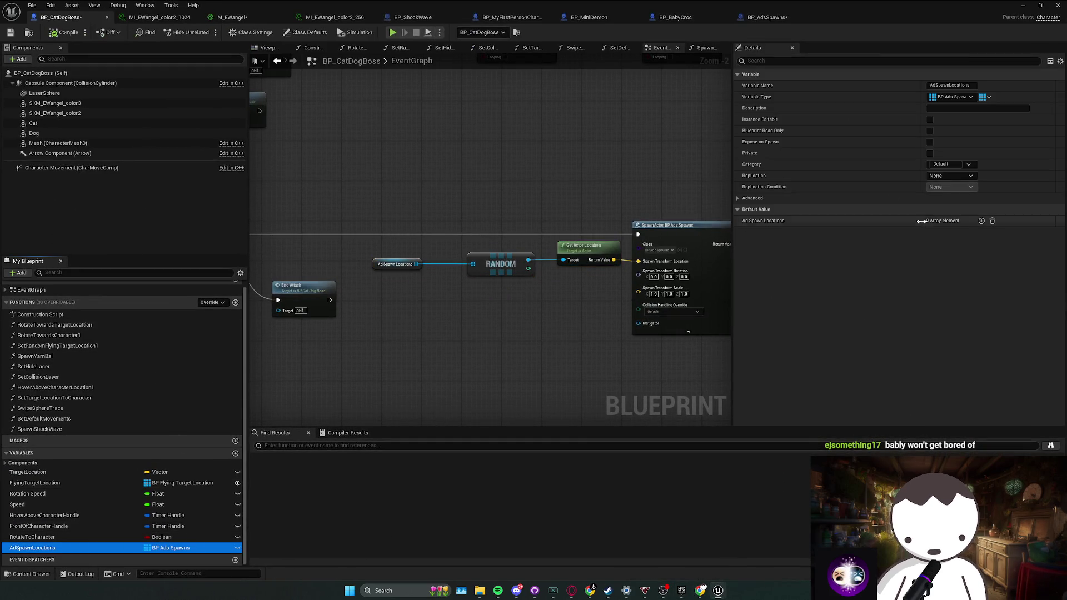
left_click(981, 222)
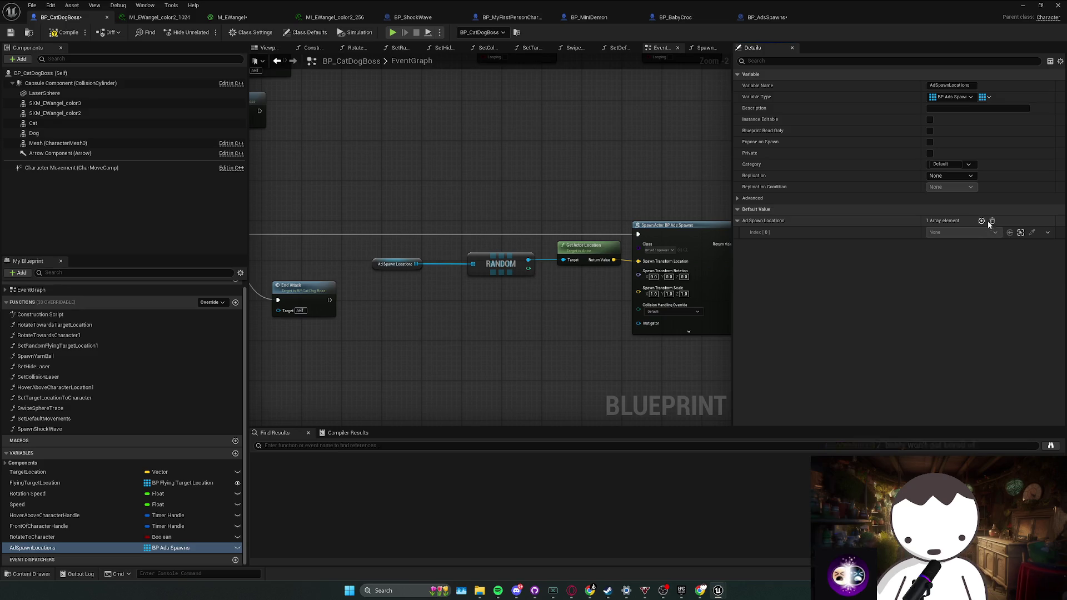
left_click(990, 221)
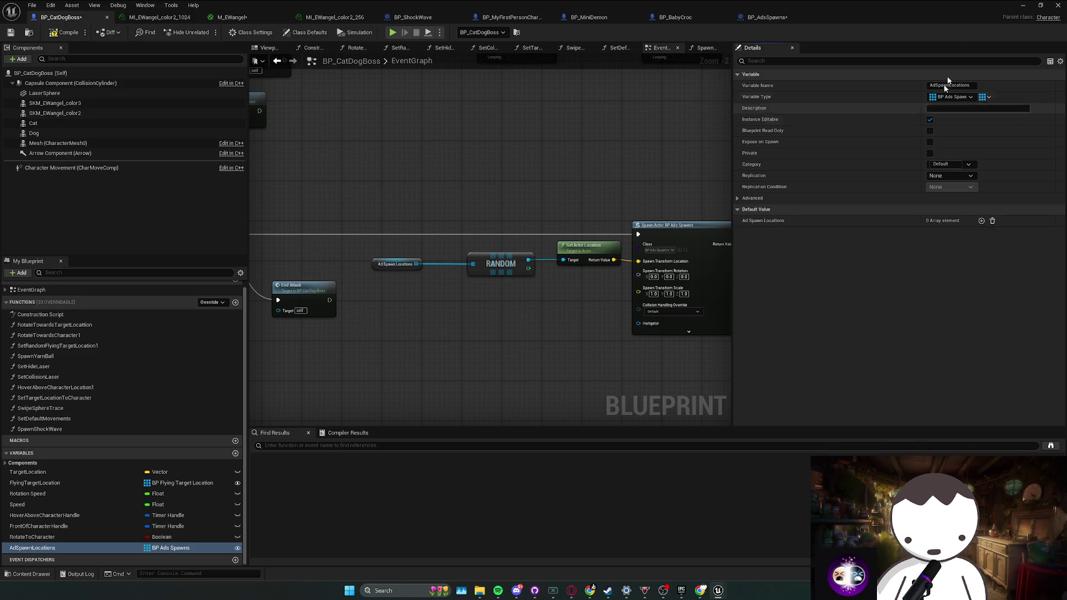
Reselect the CatDogBoss actor in the level, then bring its Blueprint editor back.
left_click(1022, 5)
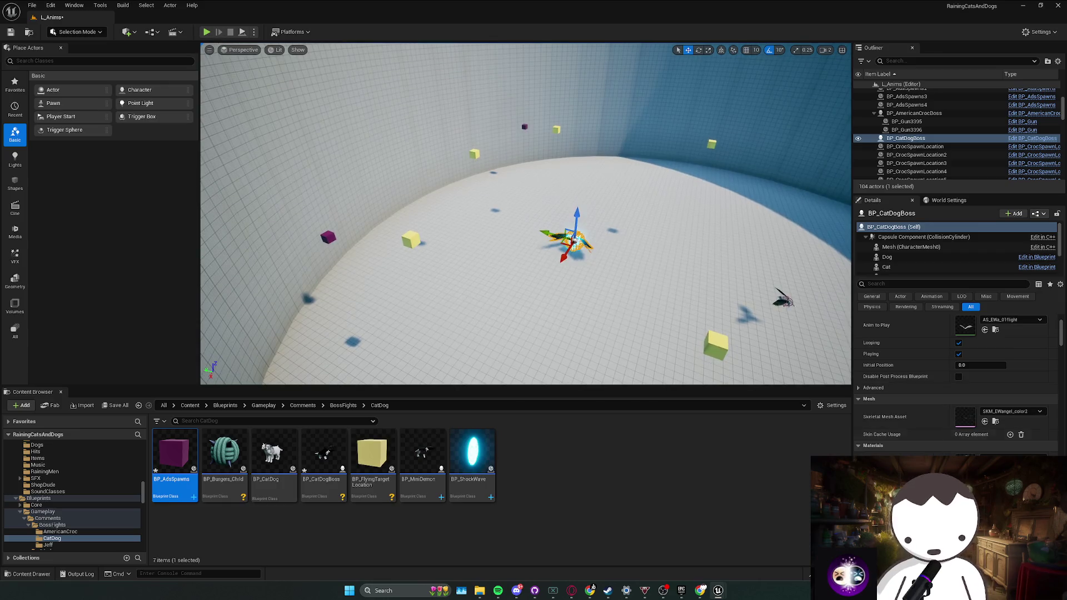
scroll(943, 445, "down", 2)
scroll(942, 445, "down", 10)
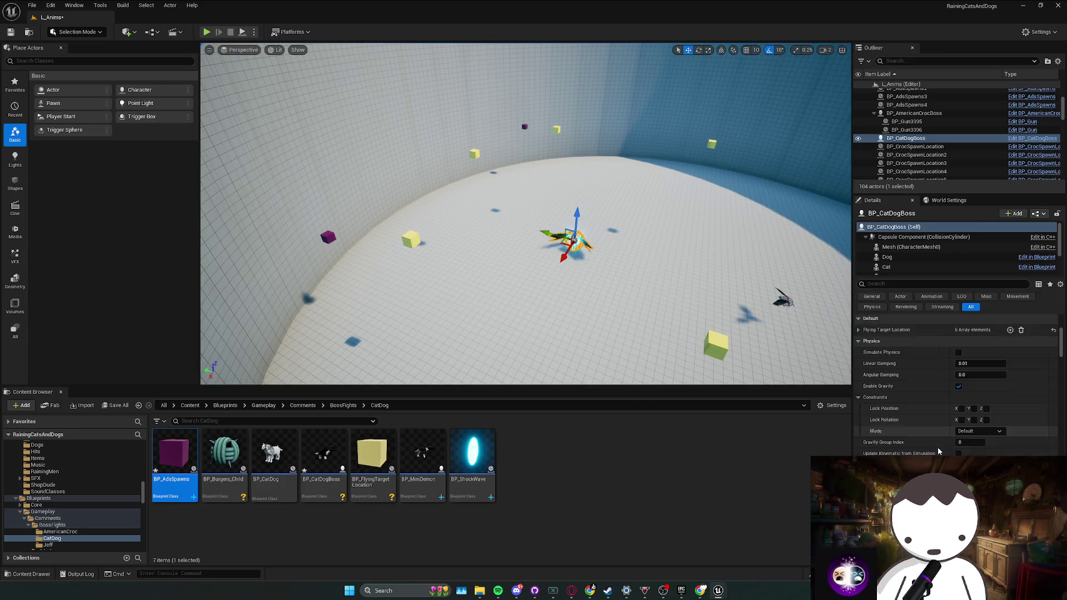
scroll(931, 445, "up", 10)
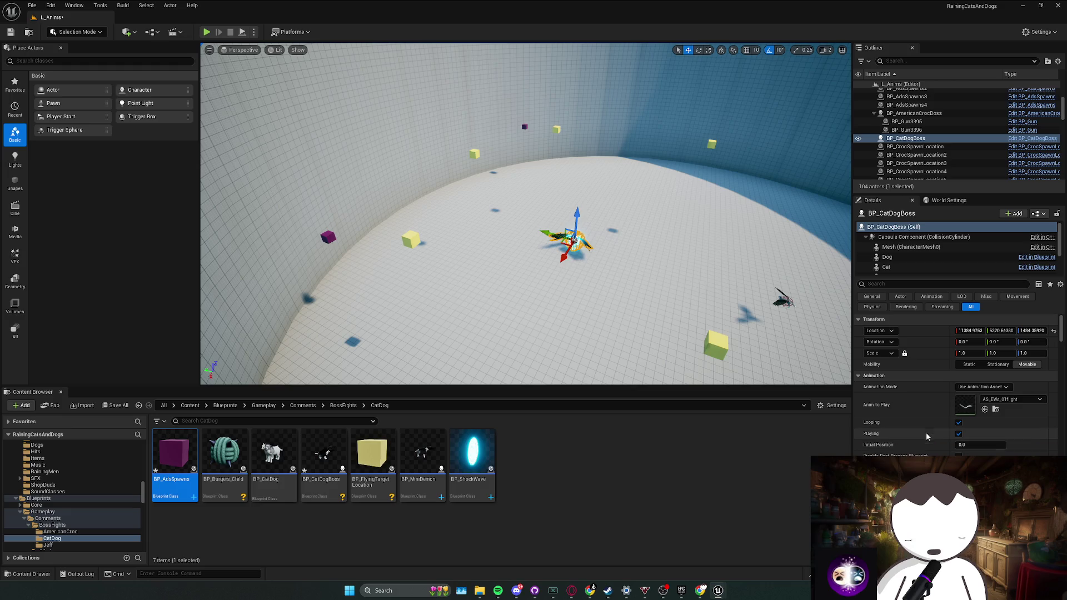
left_click(557, 224)
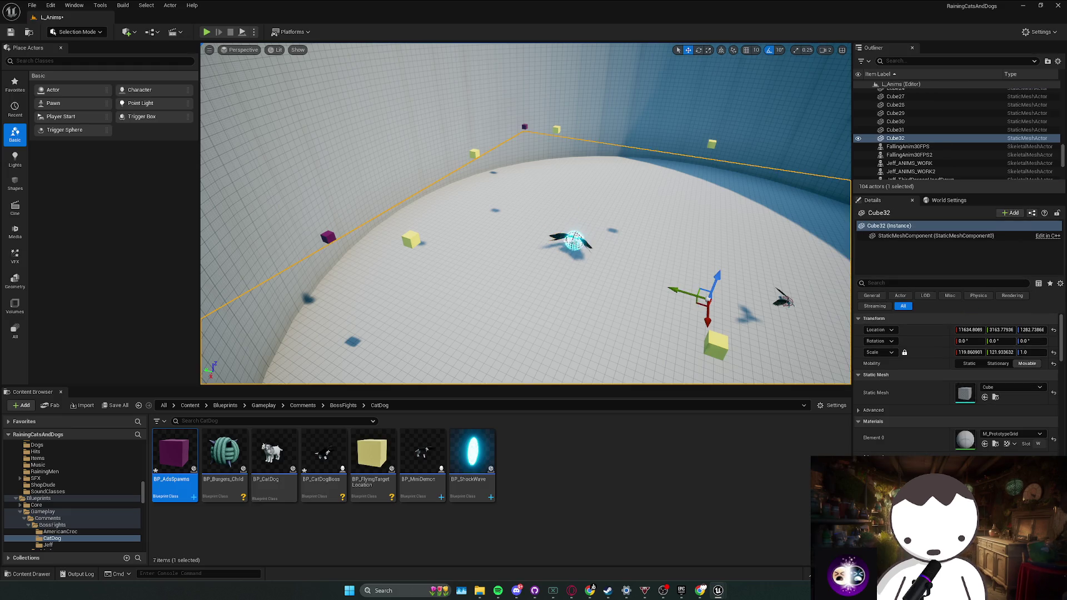
left_click(569, 239)
mouse_move(716, 588)
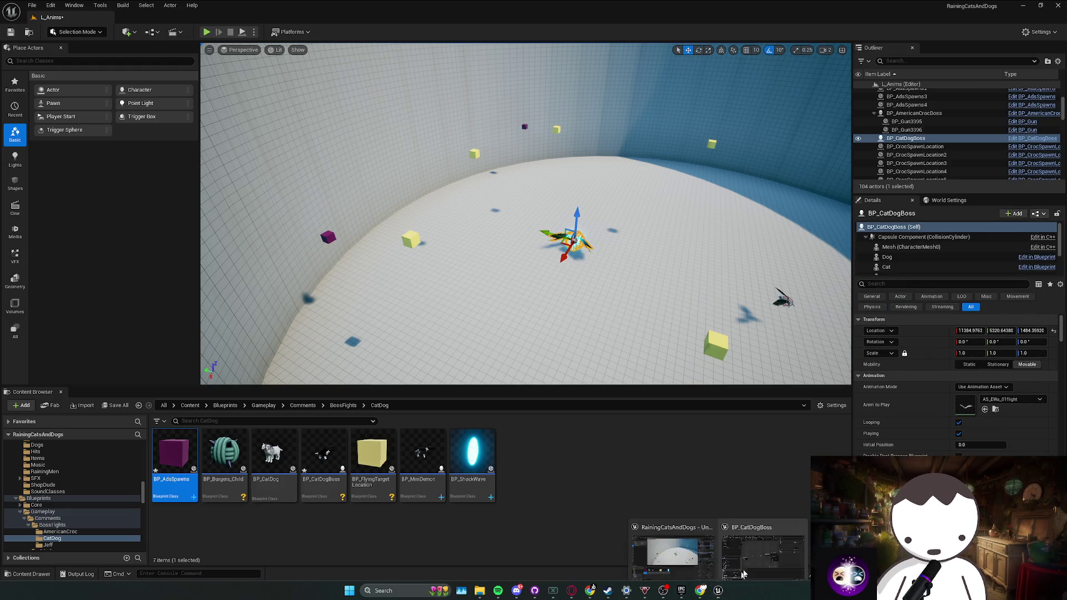
left_click(763, 548)
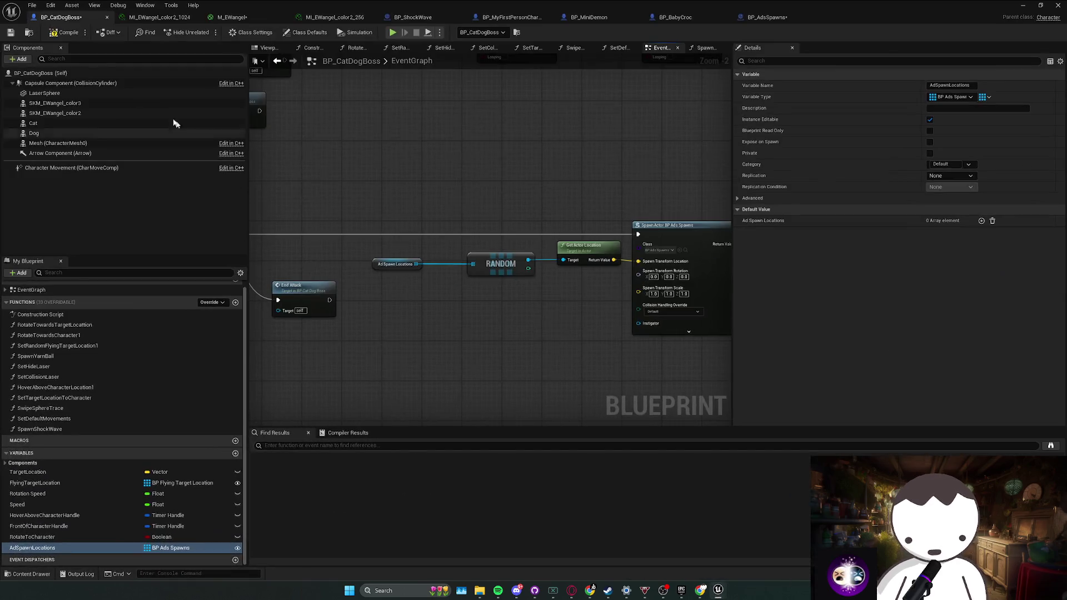
Orbit and zoom out over the arena, then return to the CatDogBoss Blueprint editor.
left_click(1022, 6)
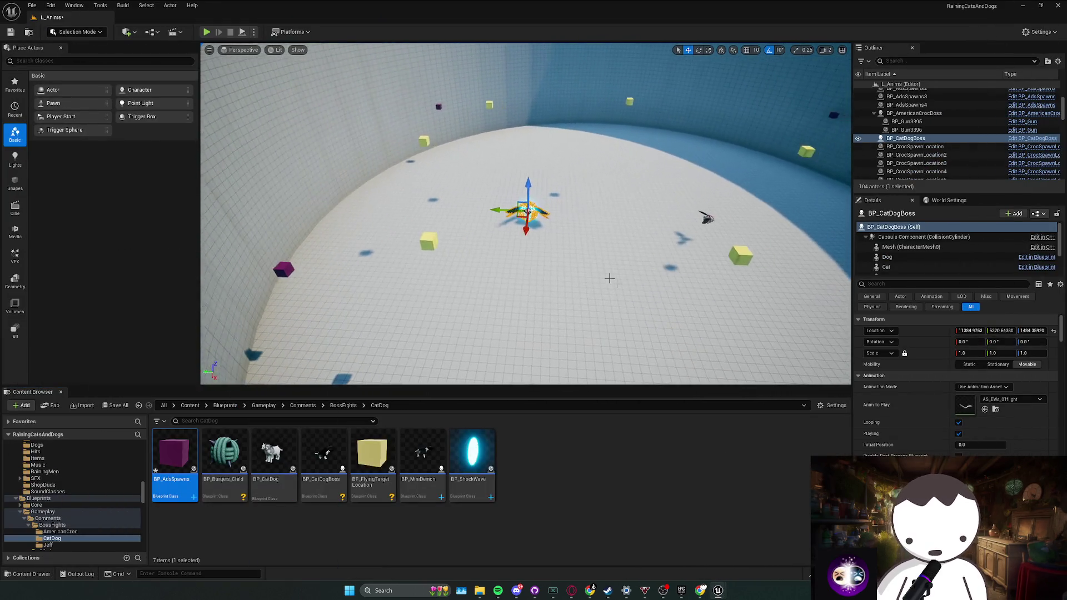
scroll(955, 384, "down", 5)
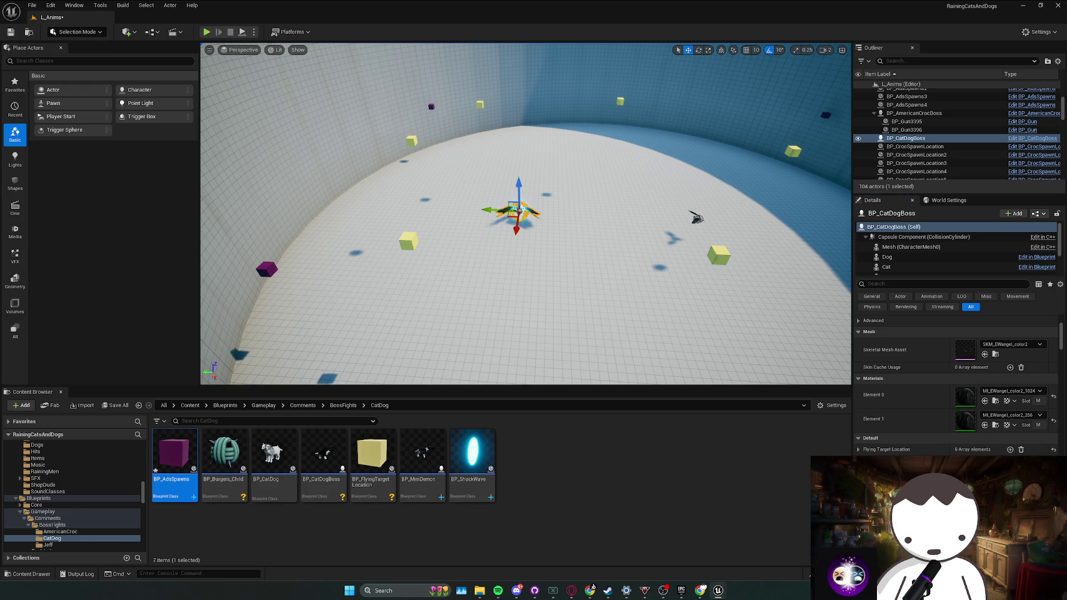
left_click_drag(431, 104, 473, 107)
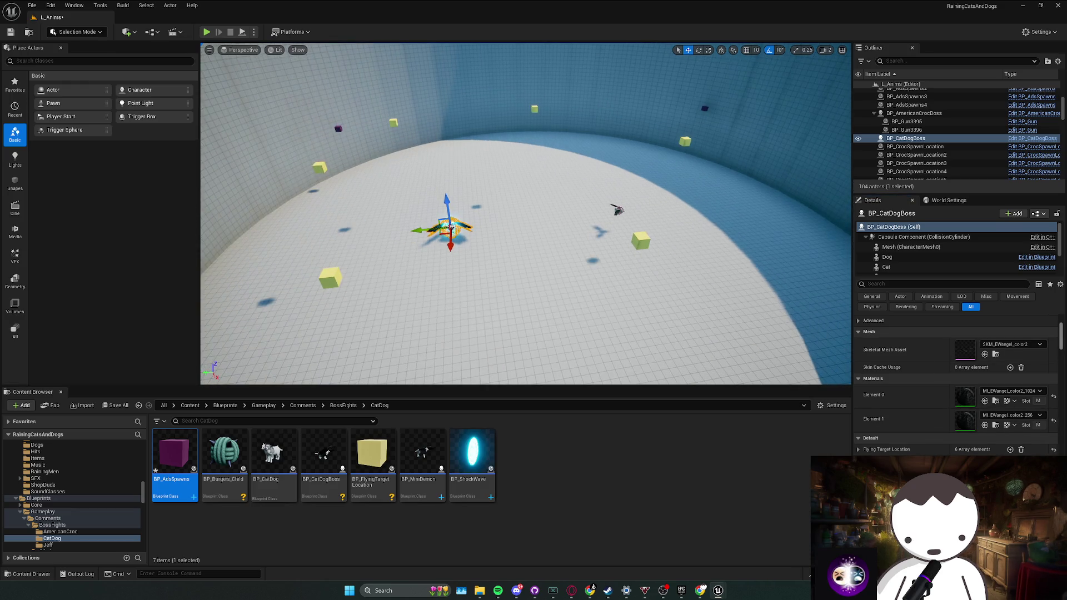
mouse_move(450, 226)
left_mouse_down()
mouse_move(716, 116)
mouse_move(709, 104)
left_mouse_up()
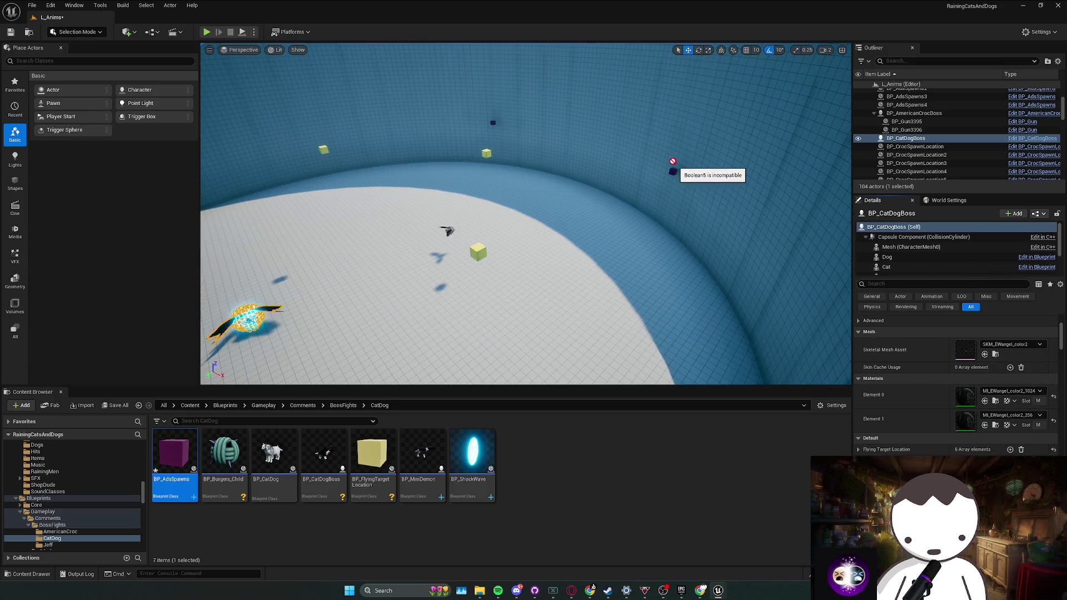
left_click_drag(674, 170, 608, 443)
mouse_move(722, 593)
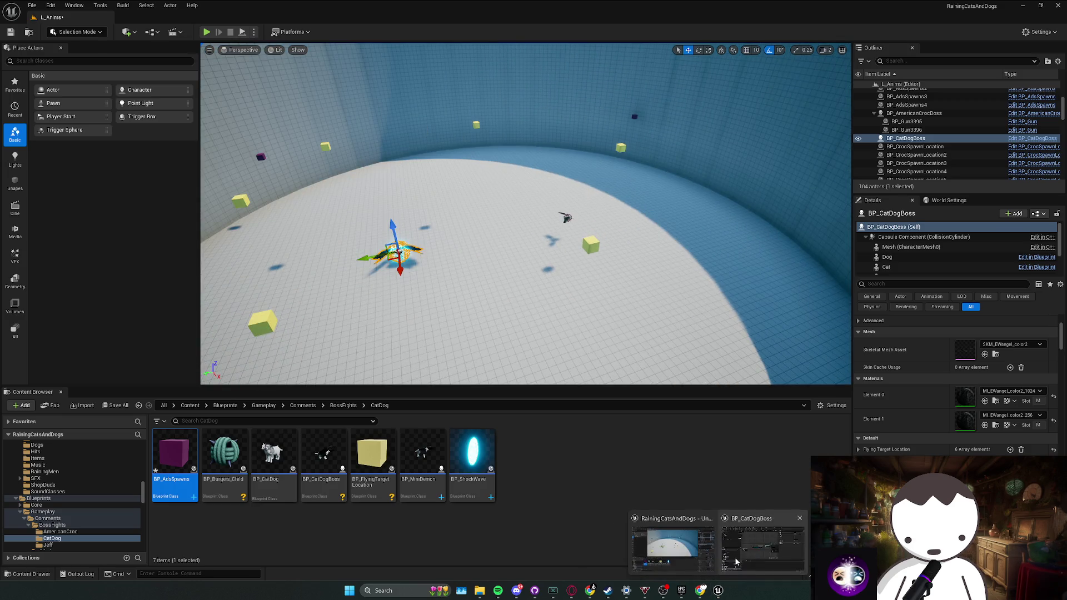
left_click(672, 533)
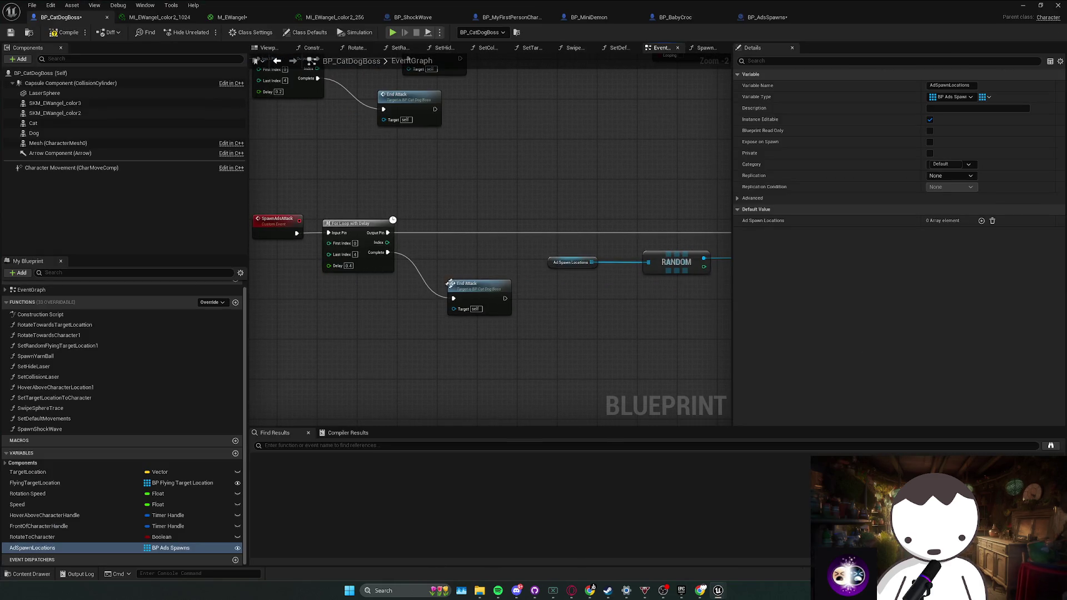
Insert a Delay before End Attack and wire its Completed pin to End Attack.
scroll(450, 284, "down", 1)
mouse_move(451, 285)
left_mouse_down()
mouse_move(462, 307)
mouse_move(504, 293)
mouse_move(440, 293)
mouse_move(488, 297)
mouse_move(499, 318)
left_mouse_up()
left_click(407, 280)
left_click(511, 285, "ctrl")
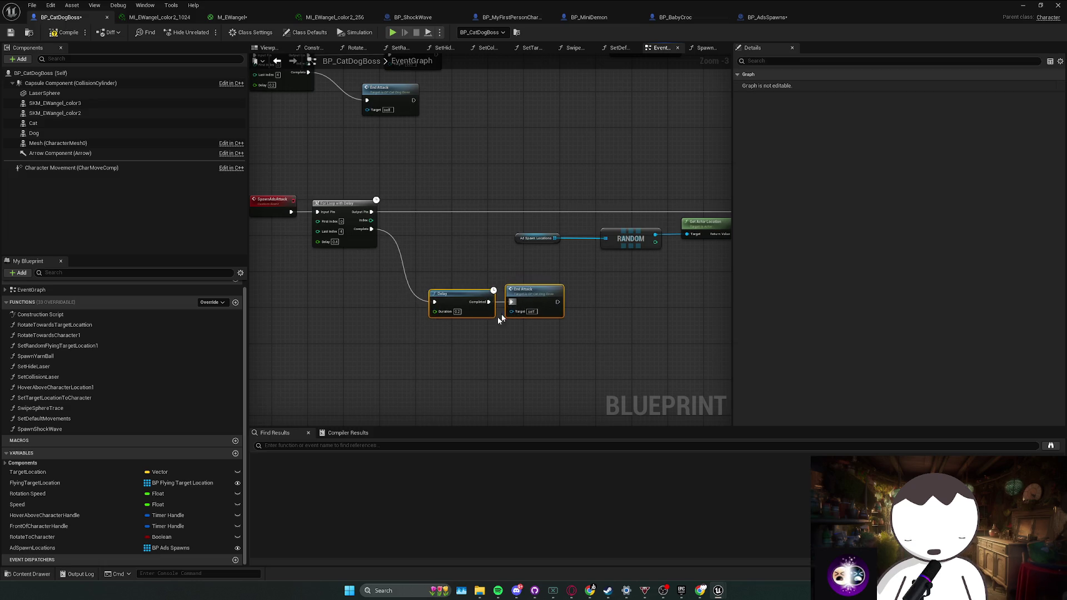
left_click(457, 311)
Shift the ad-spawning node chain left, jump to the EndAttack event, and switch to L_Anims.
scroll(545, 352, "right", 5)
scroll(594, 303, "right", 1)
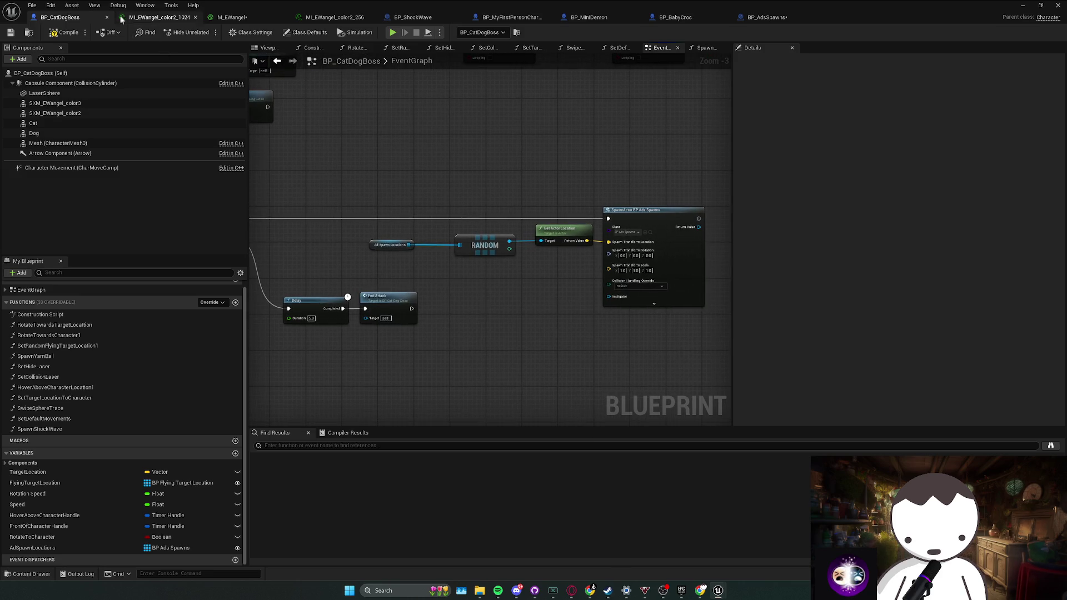
scroll(541, 275, "left", 1)
left_click_drag(435, 272, 672, 191)
left_click_drag(422, 247, 347, 247)
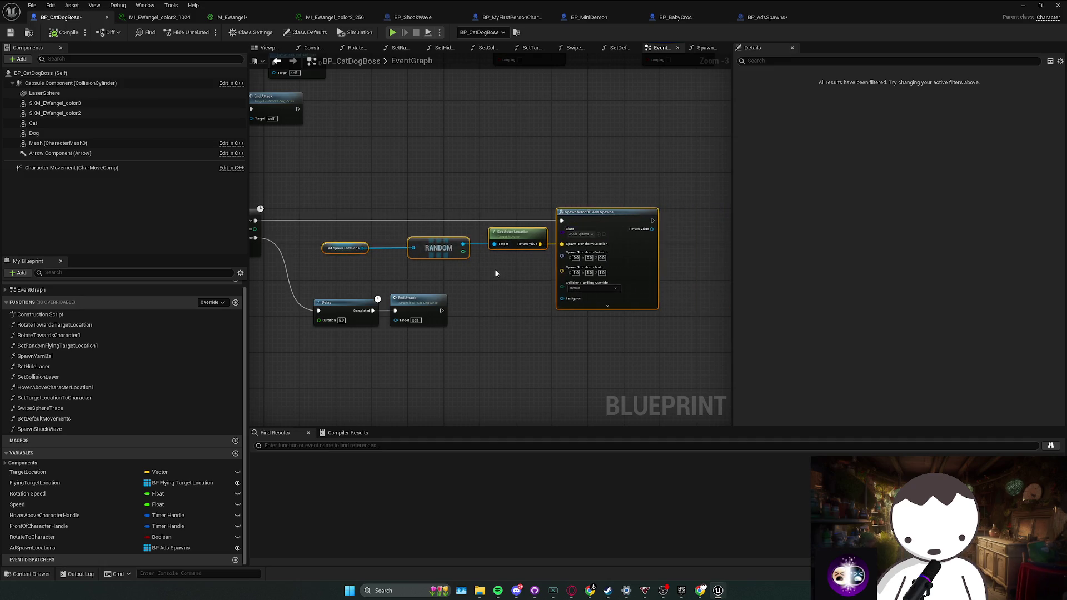
left_click(495, 269)
scroll(494, 268, "left", 3)
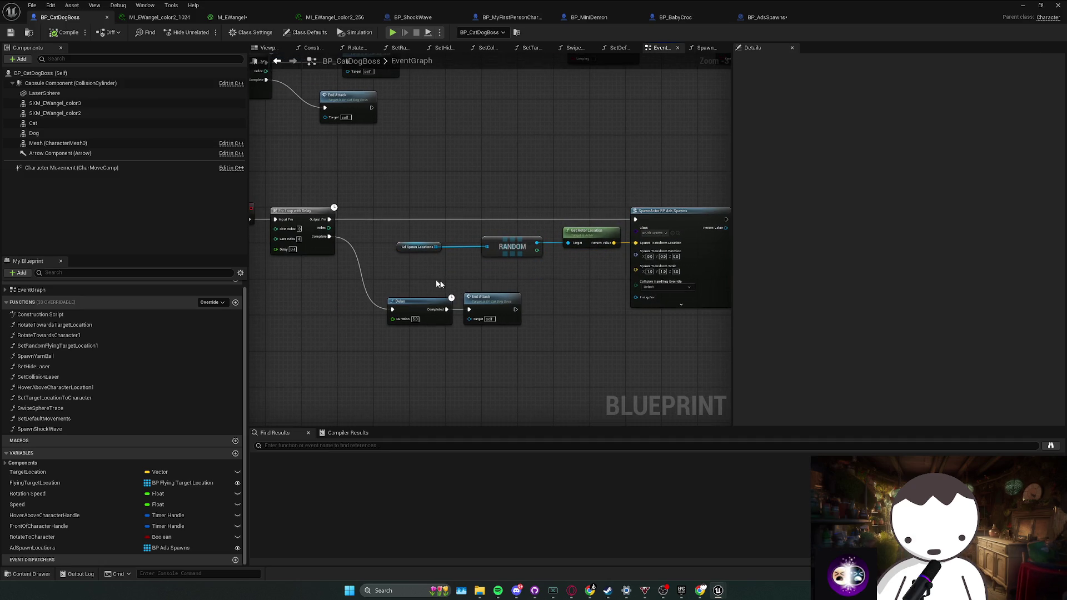
double_click(494, 298)
scroll(677, 313, "right", 5)
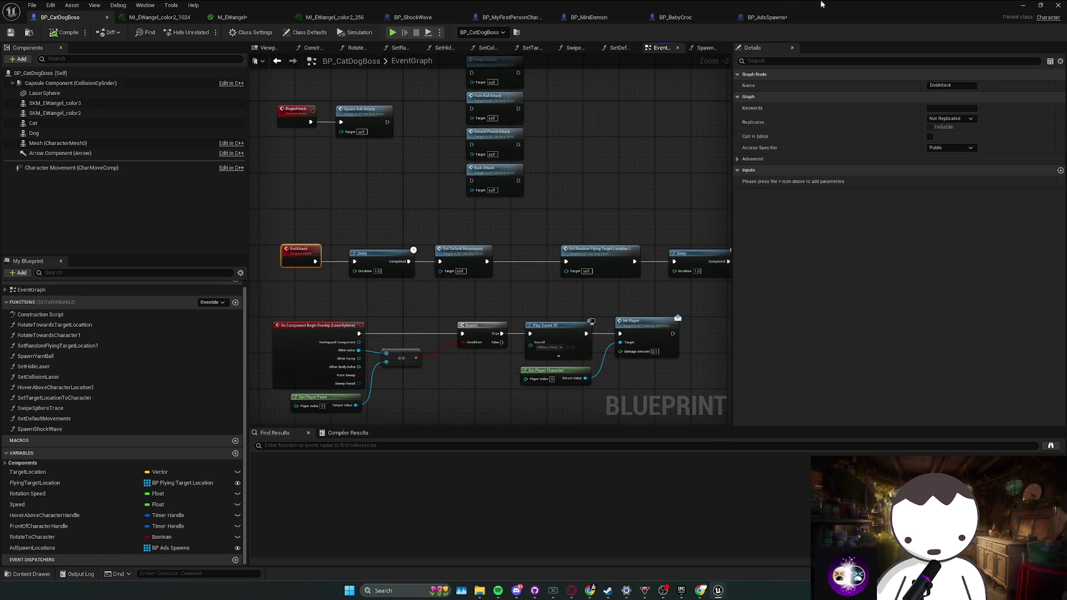
key("alt+Tab")
Focus the CatDog boss, run two play-tests of the fight, then return to BP_CatDogBoss.
key("f")
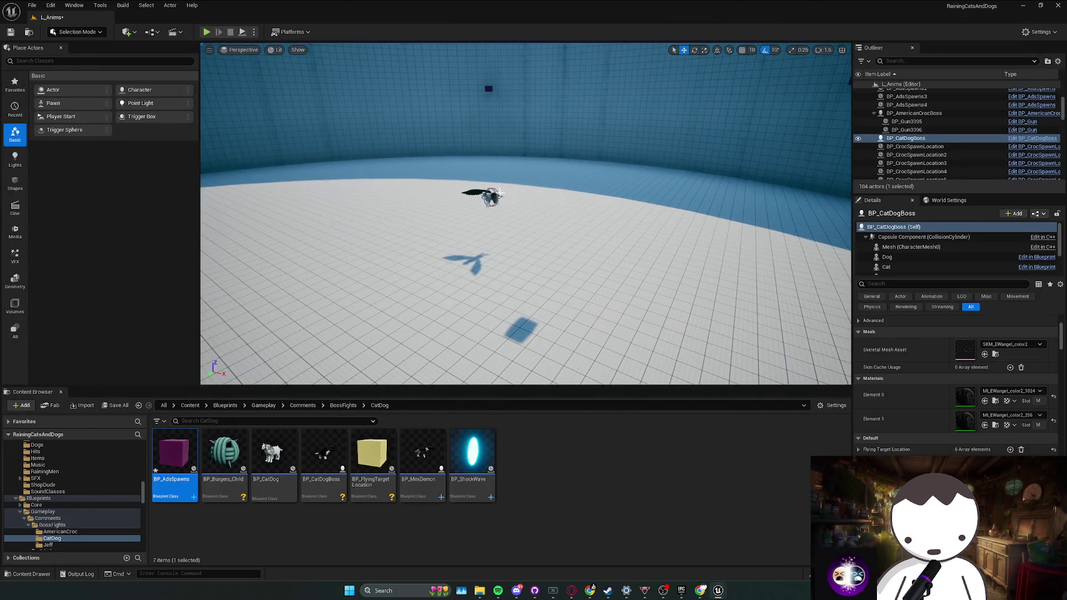
key("Delete")
left_click(206, 31)
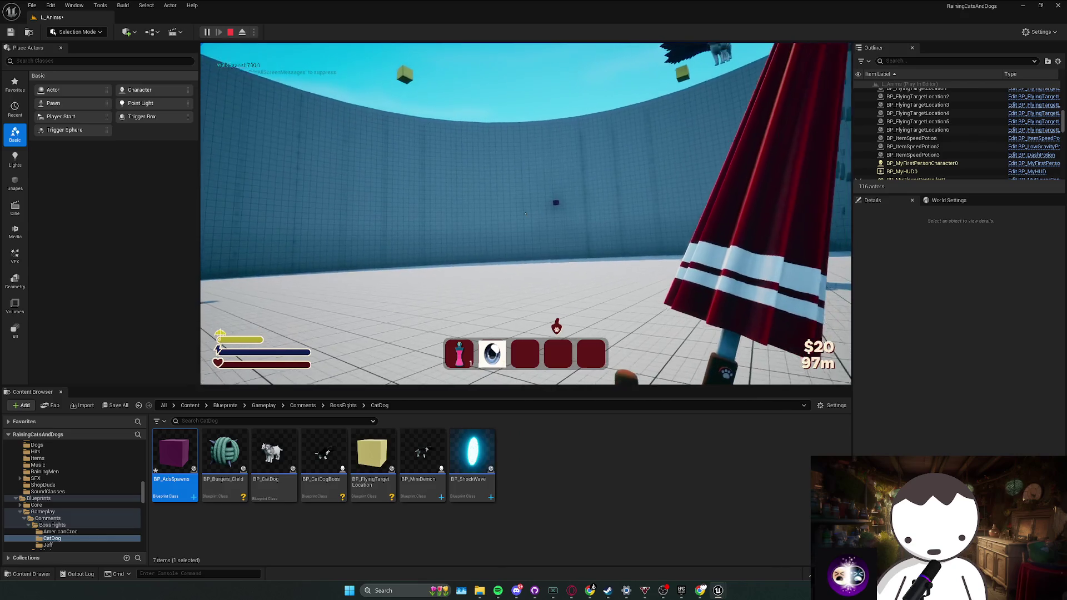
key("Escape")
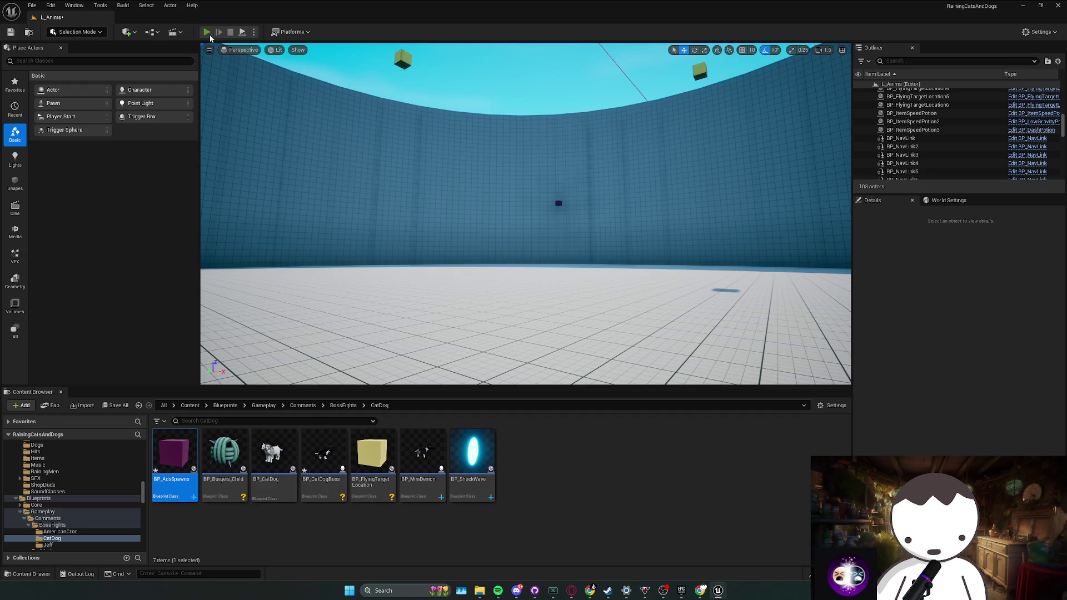
left_click(210, 35)
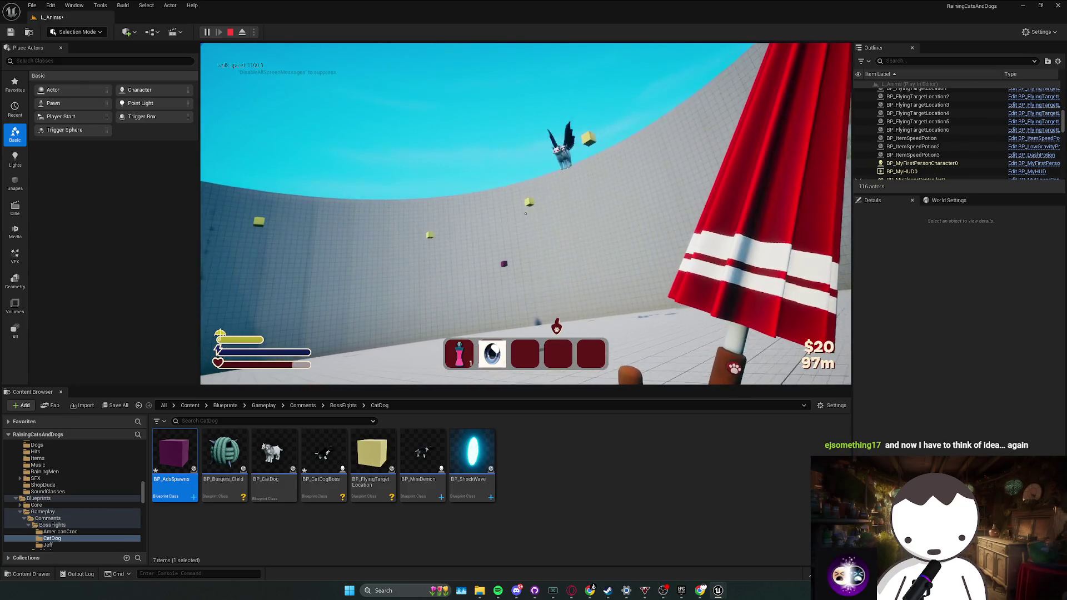
key("alt+Tab")
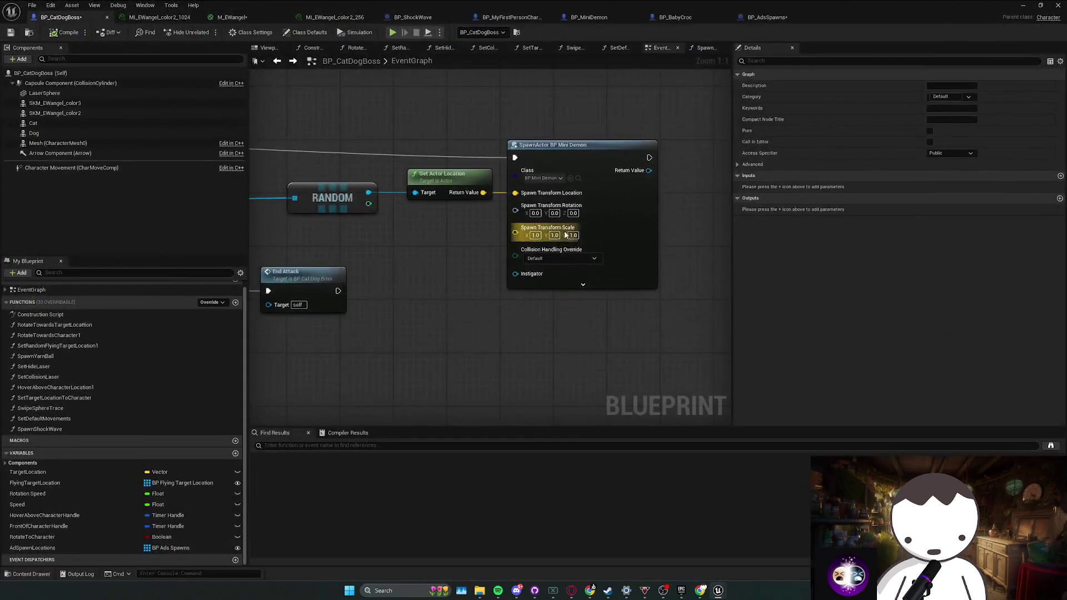
scroll(565, 235, "down", 3)
left_click_drag(384, 302, 455, 304)
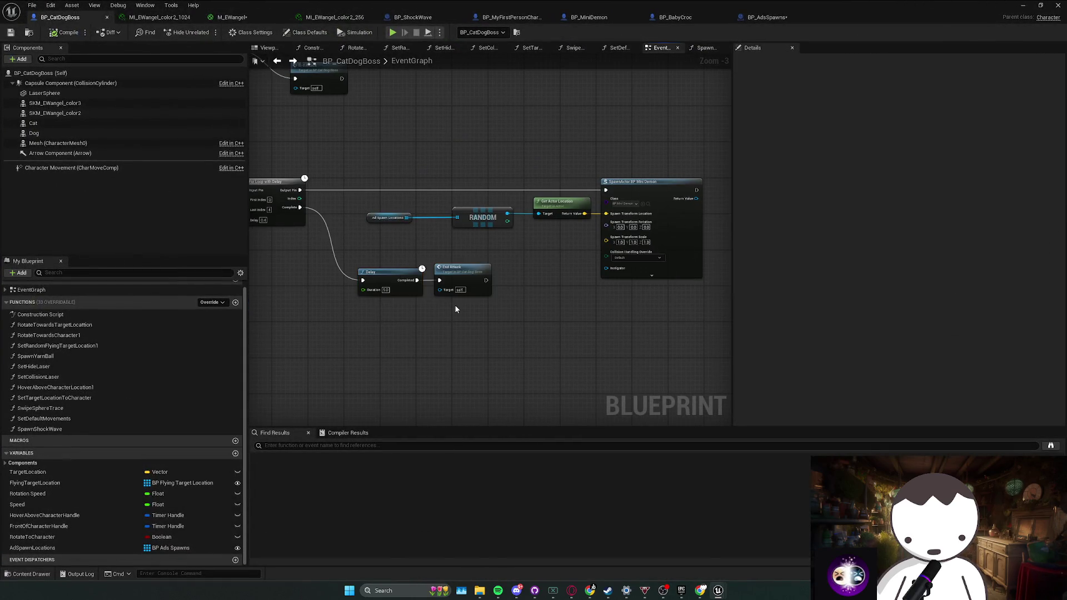
scroll(452, 242, "down", 3)
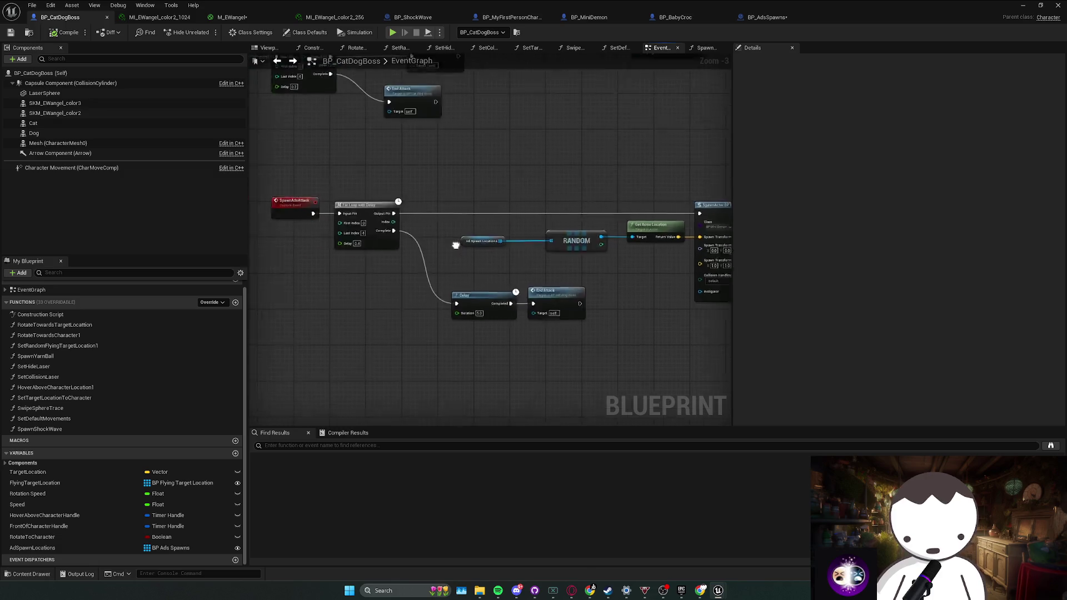
scroll(456, 236, "up", 3)
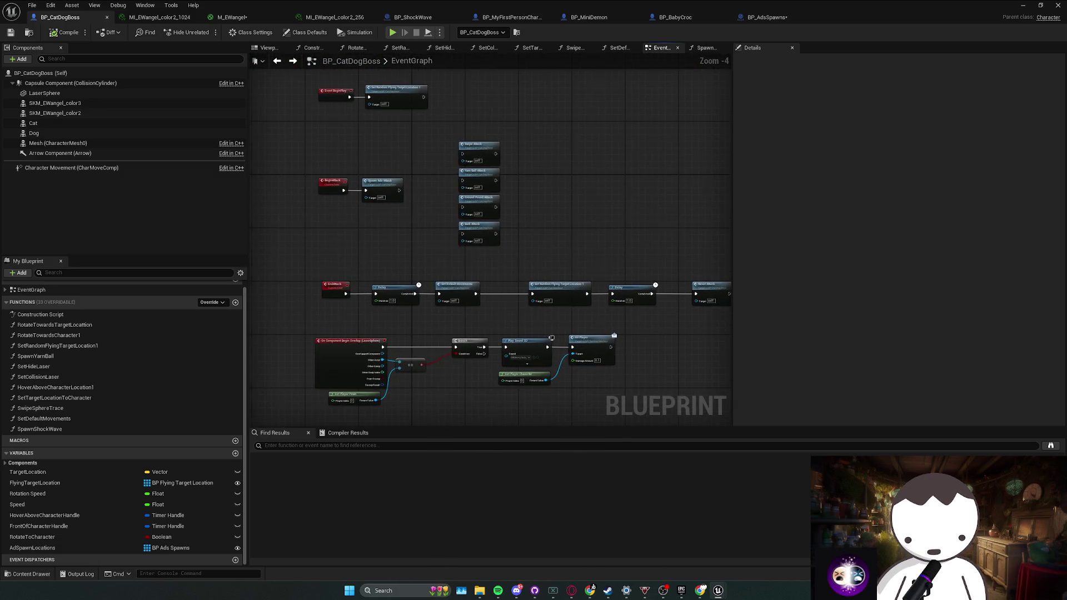
left_click_drag(409, 195, 446, 194)
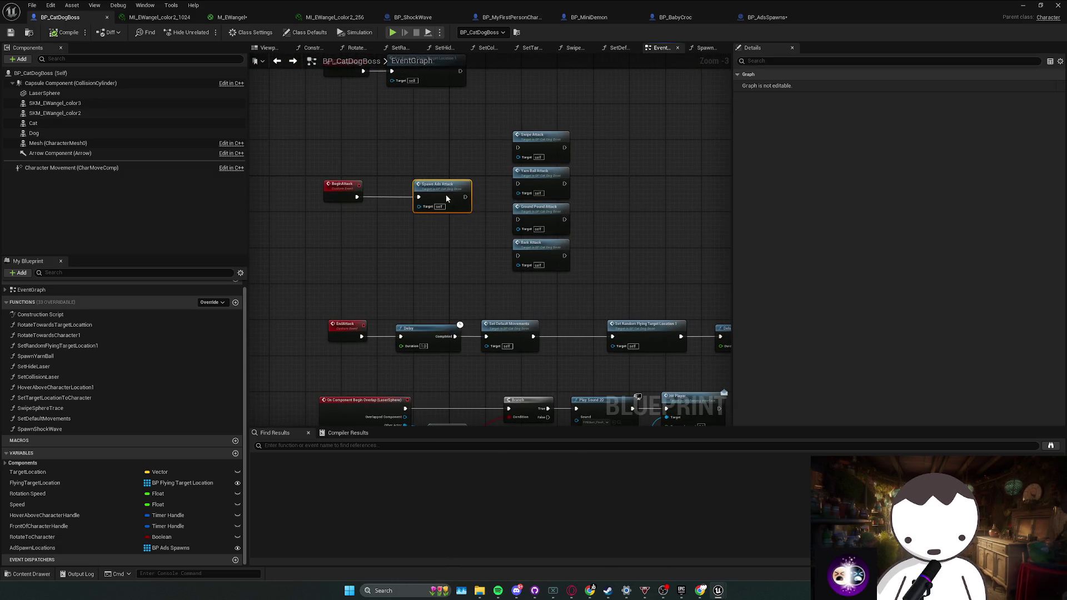
left_click_drag(395, 238, 406, 223)
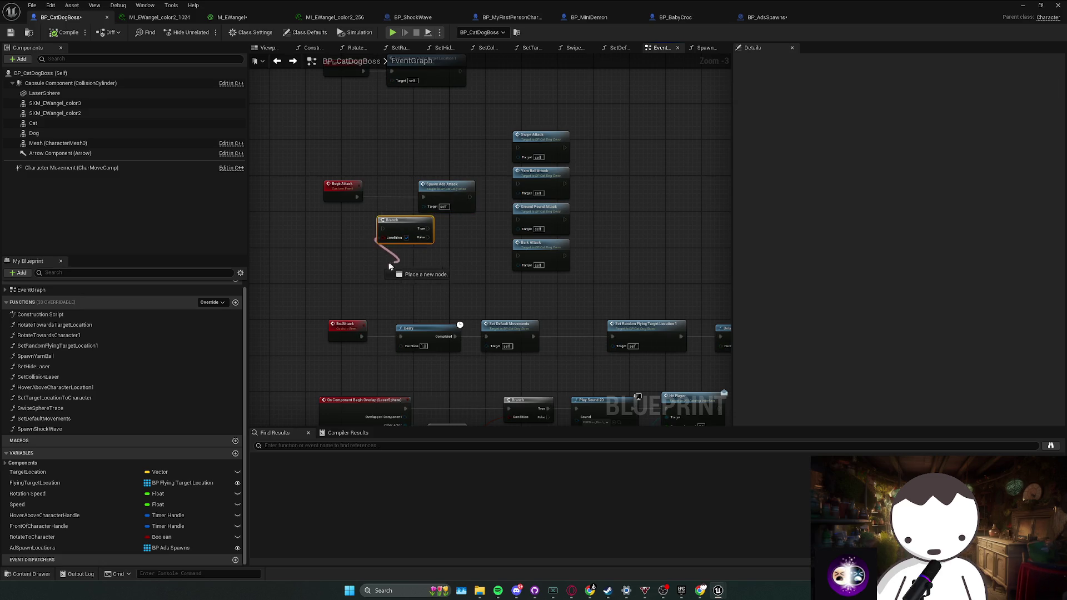
left_click_drag(366, 271, 391, 261)
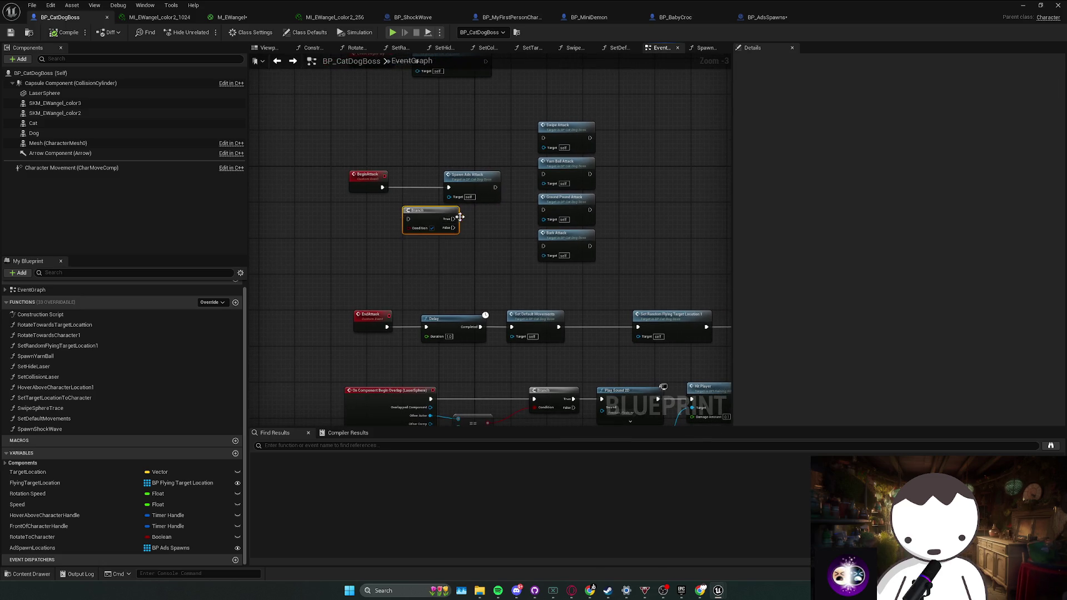
left_click_drag(475, 215, 392, 242)
left_click_drag(463, 230, 445, 243)
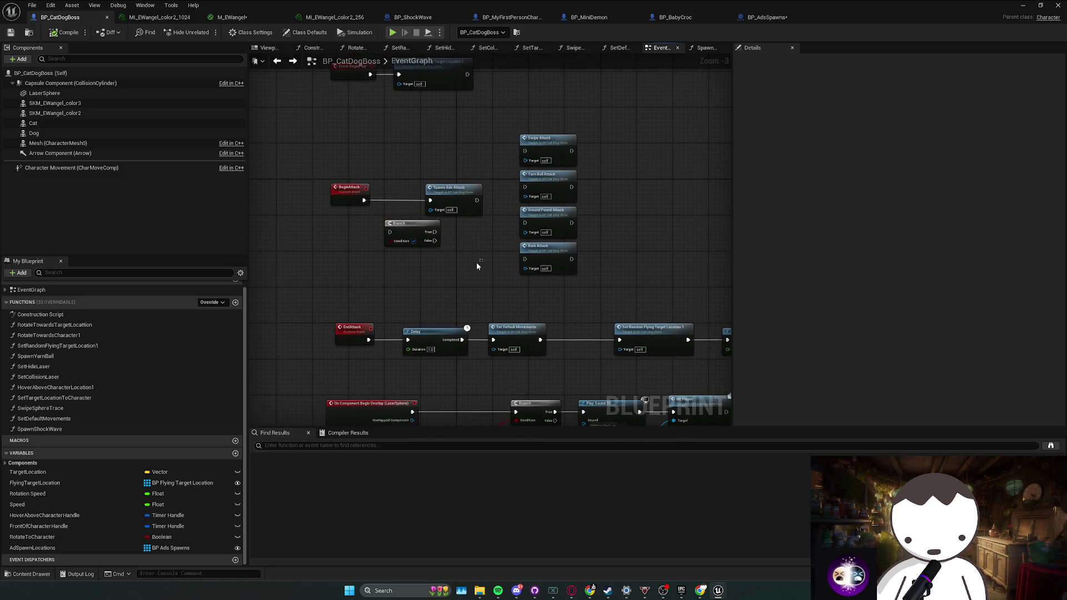
right_click(429, 269)
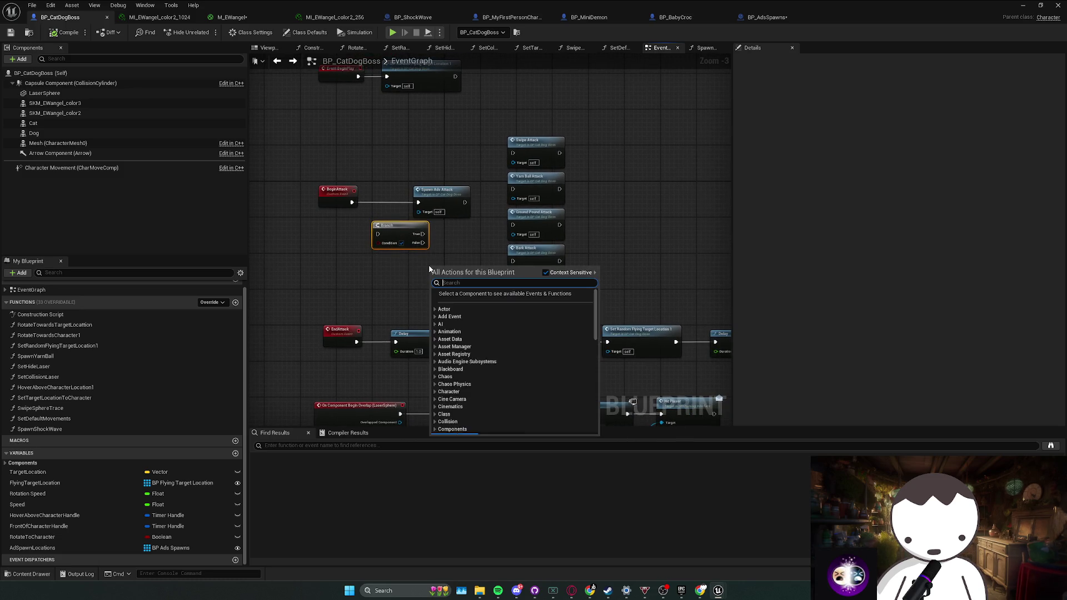
type("select")
key("Return")
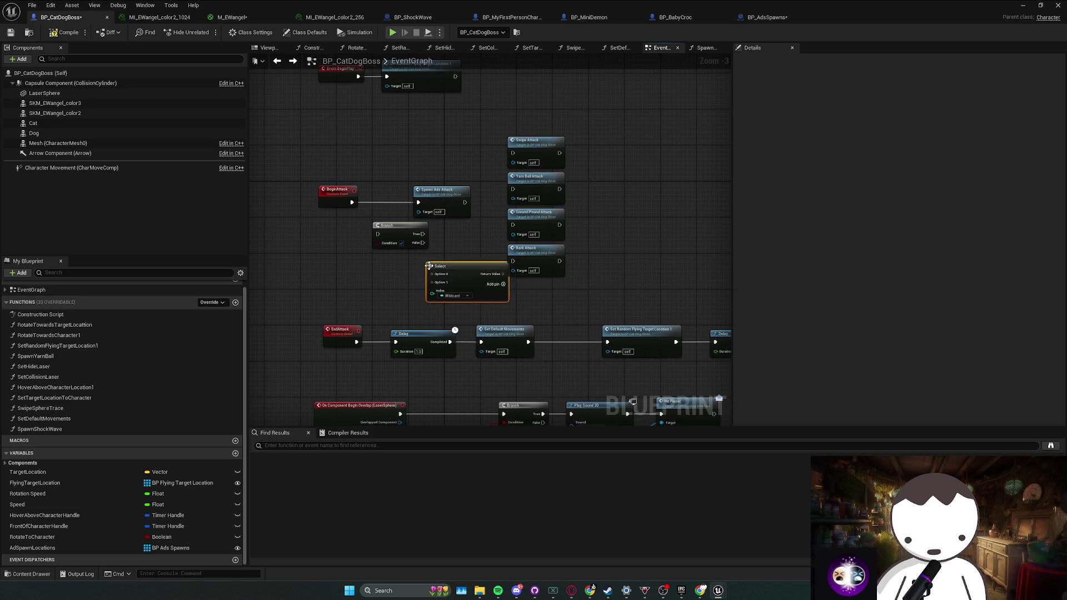
left_click_drag(441, 285, 614, 220)
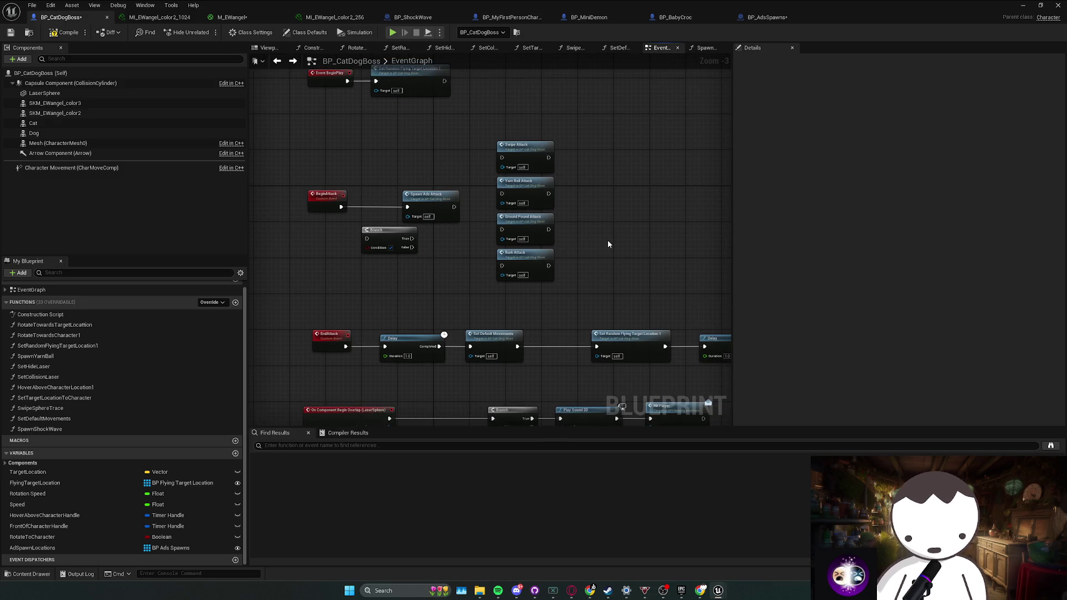
right_click(608, 242)
type("select")
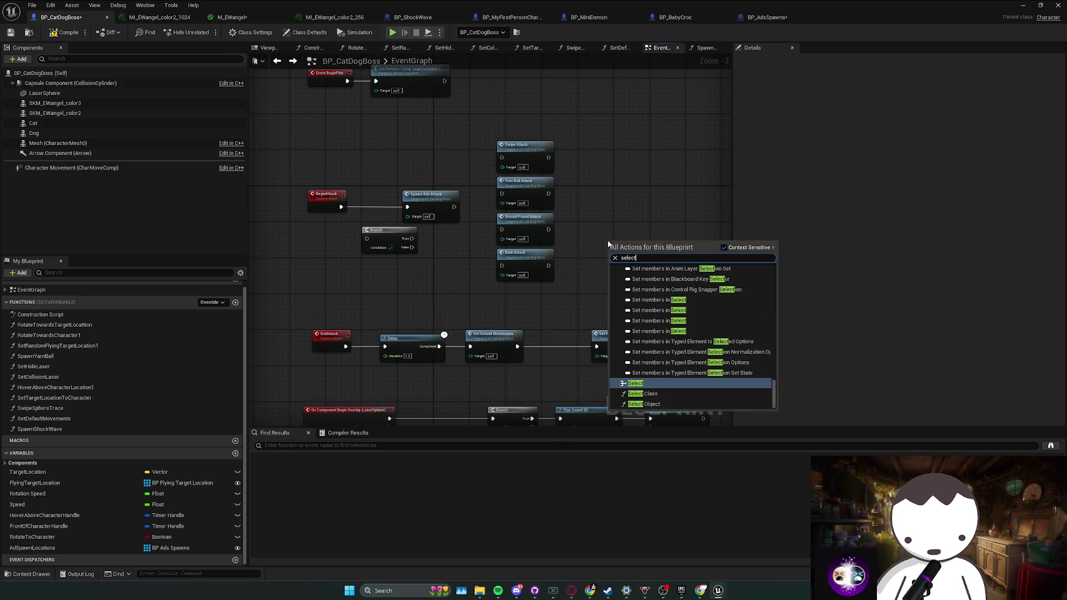
key("Down")
key("Down")
key("Up")
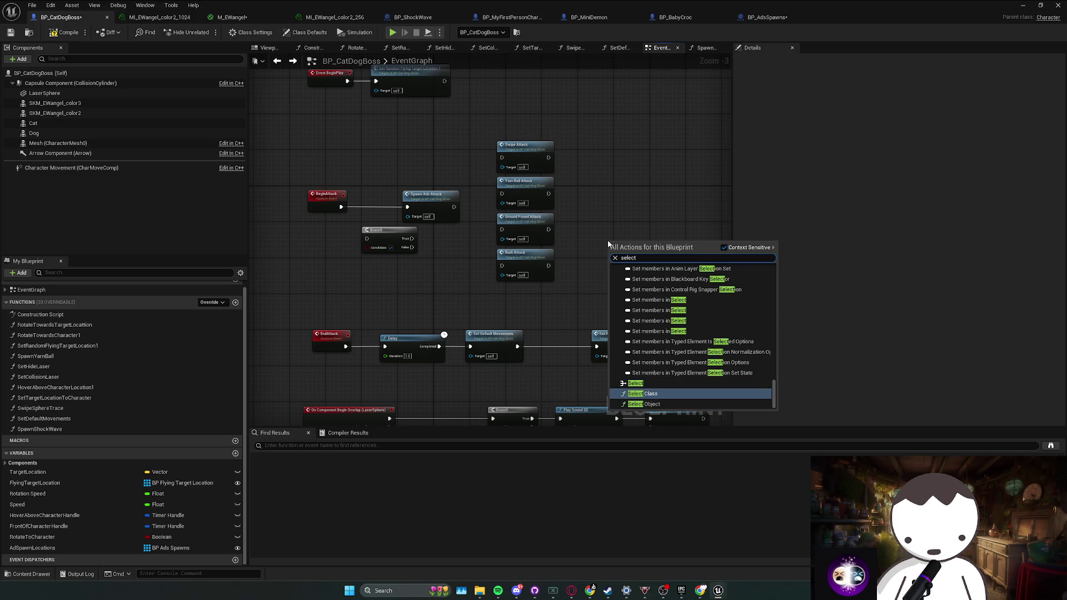
key("Down")
key("Up")
key("Up")
key("Up")
key("BackSpace")
key("BackSpace")
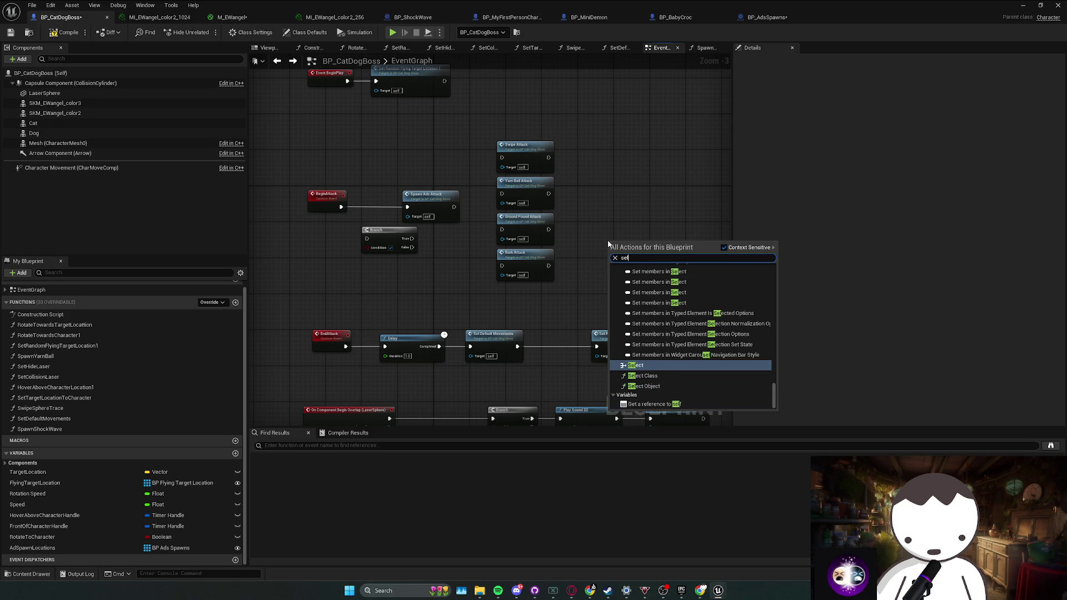
left_click(583, 231)
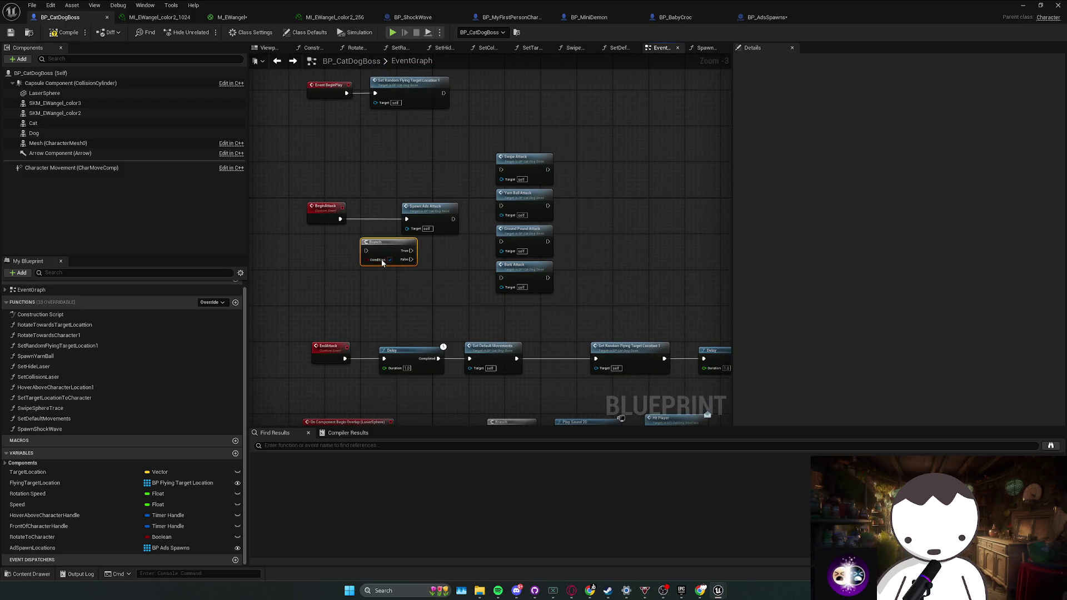
left_click_drag(456, 221, 482, 220)
mouse_move(392, 243)
left_mouse_down()
mouse_move(387, 212)
mouse_move(340, 221)
mouse_move(374, 246)
left_mouse_up()
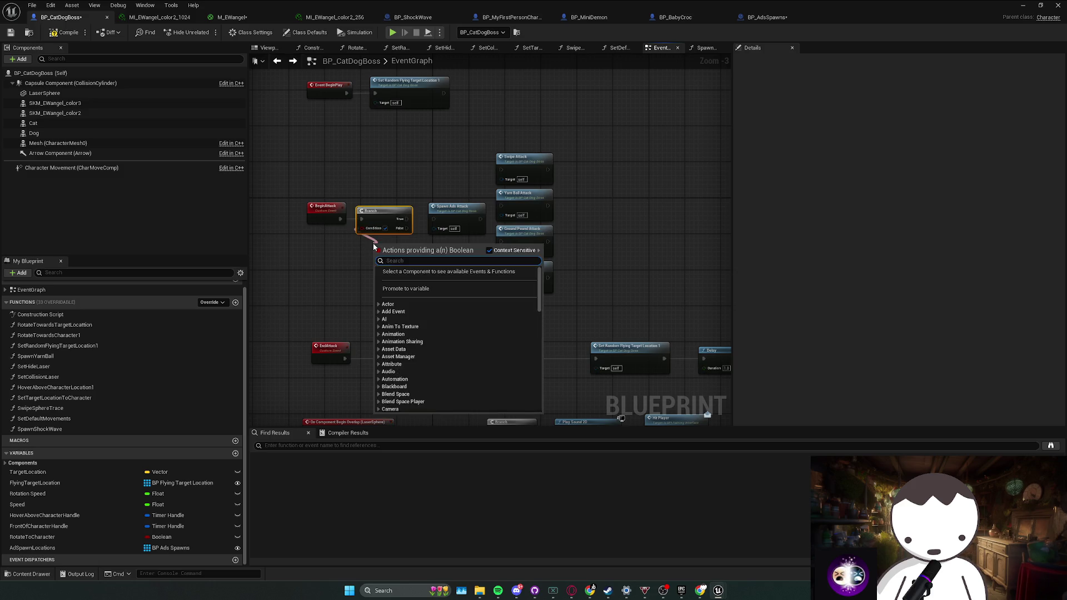
type("random bool")
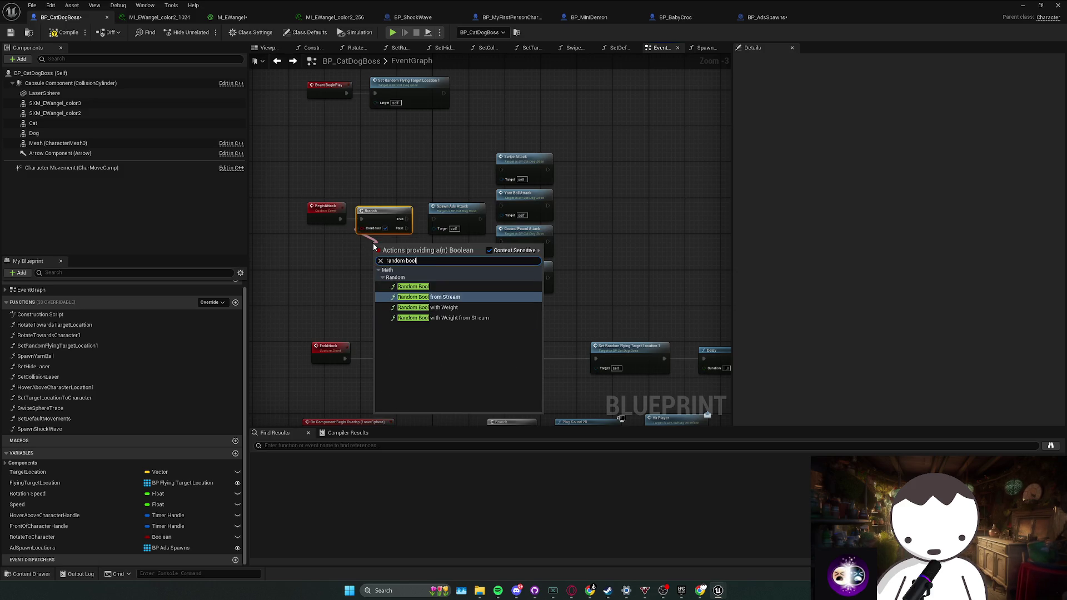
key("Escape")
left_click(378, 261)
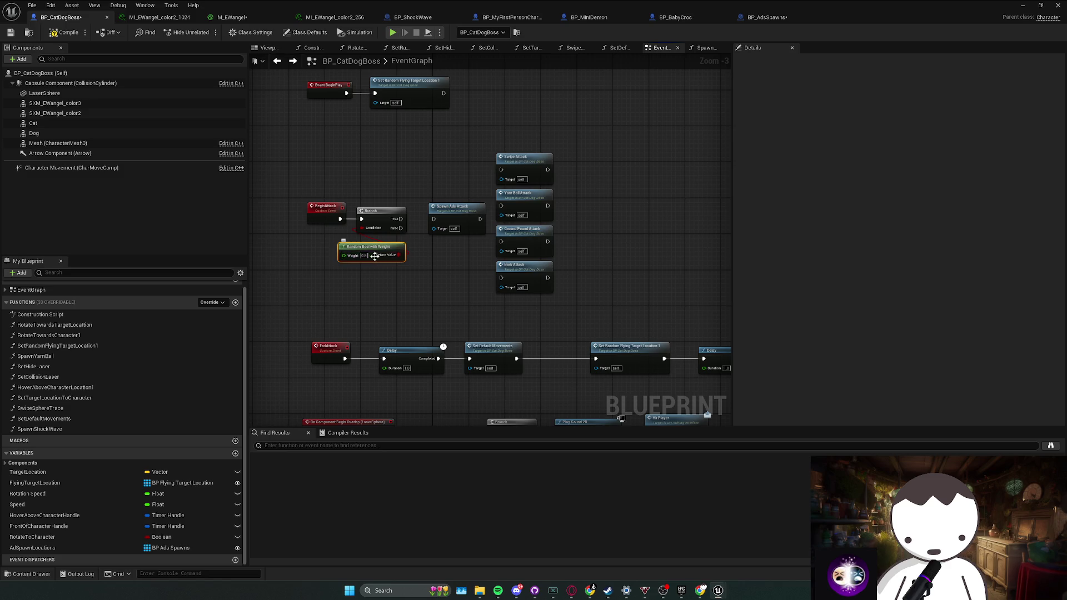
key("Delete")
left_click(380, 210)
key("Delete")
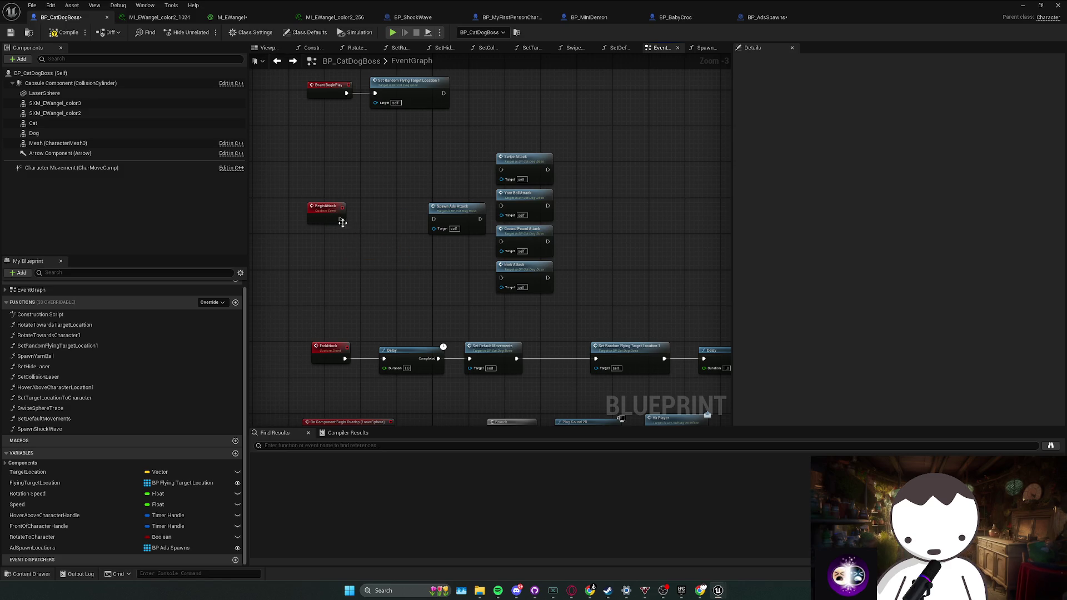
mouse_move(340, 219)
left_mouse_down()
mouse_move(433, 219)
mouse_move(441, 159)
mouse_move(423, 202)
left_mouse_up()
left_click(392, 169)
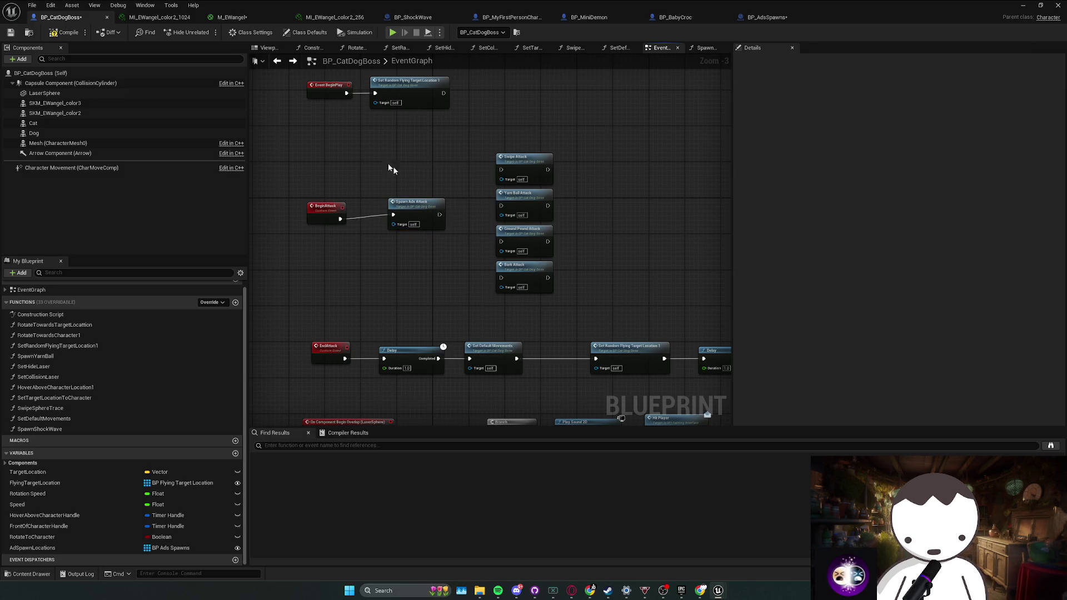
Create an Enumeration asset named E_Attacks in the CatDog folder and open it.
left_click(1023, 5)
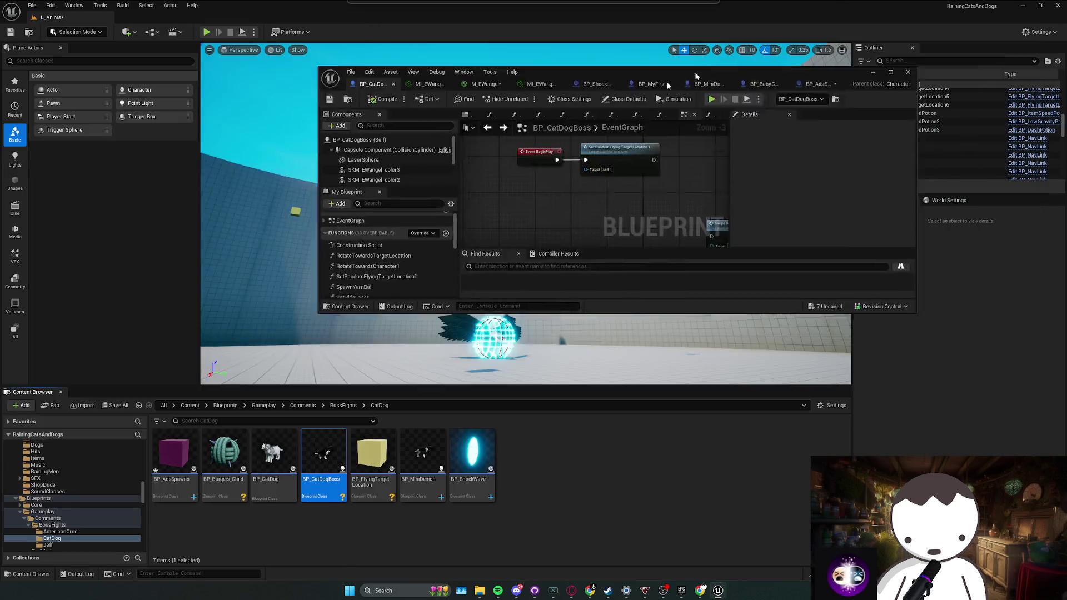
right_click(565, 488)
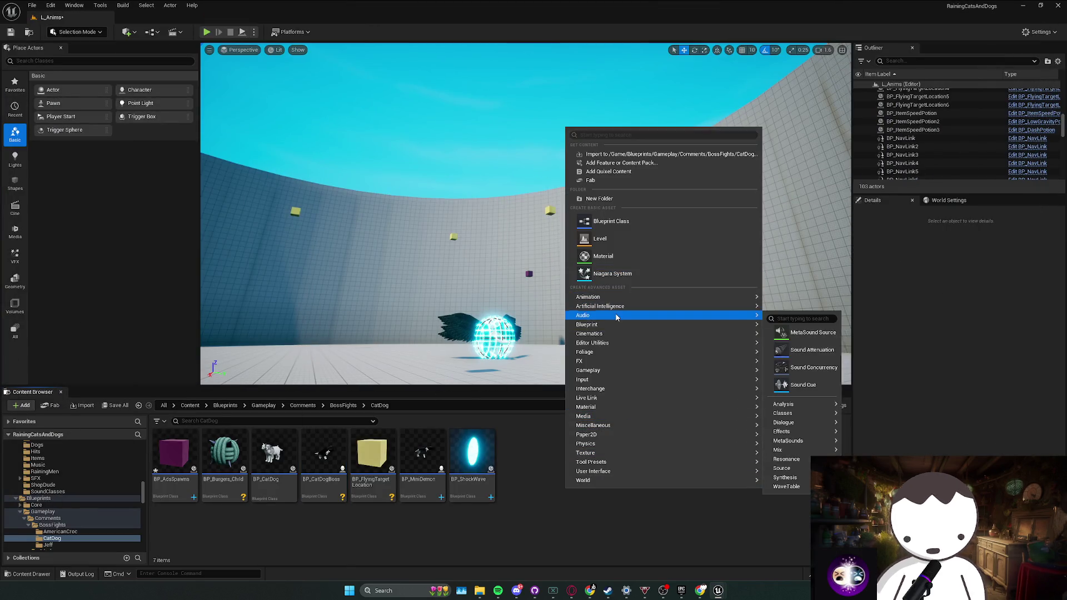
mouse_move(739, 325)
left_click(807, 408)
type("E_Att")
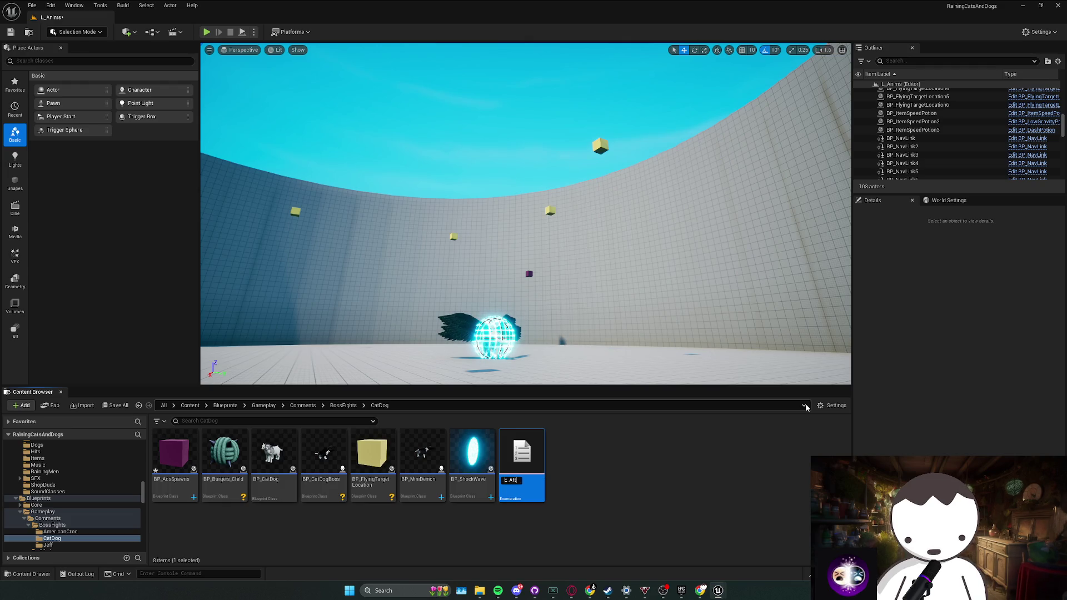
type("acks")
key("Return")
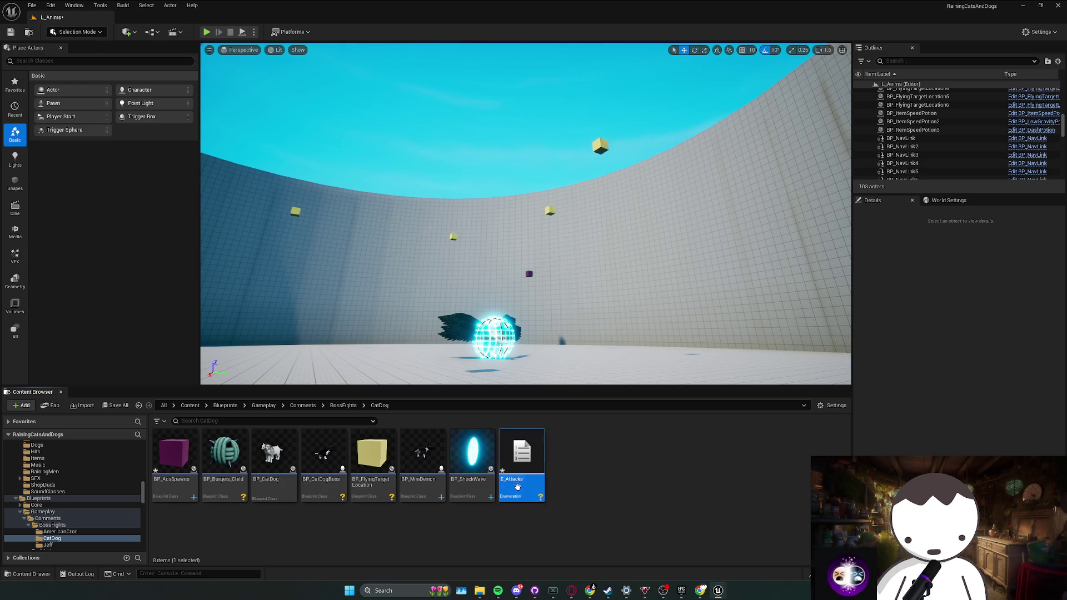
double_click(517, 487)
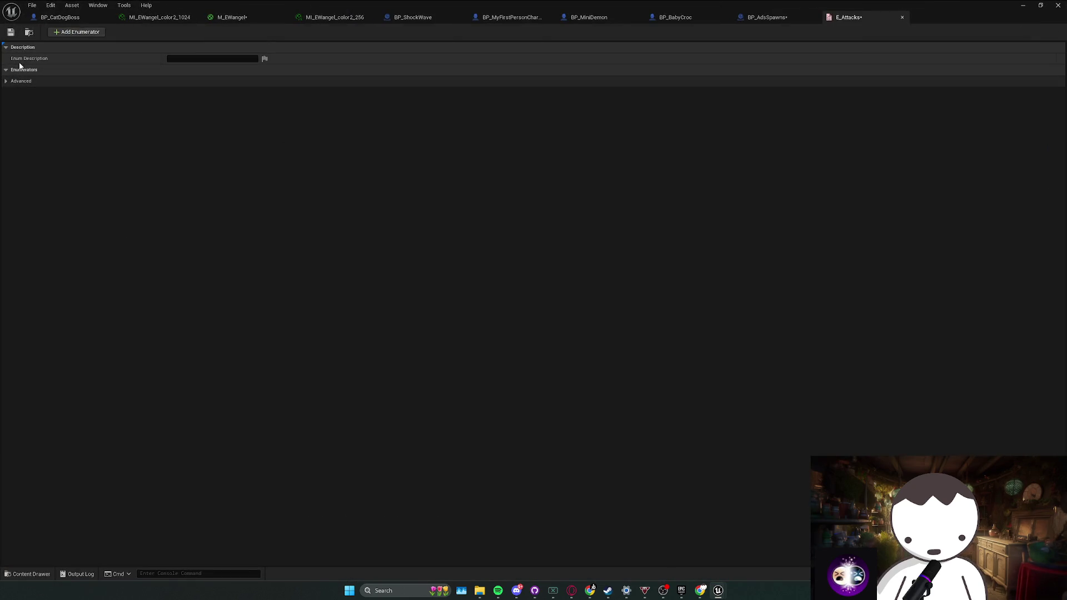
Add four enumerator entries and undock the BP_CatDogBoss blueprint into its own window.
left_click(74, 32)
left_click(75, 32)
left_click(75, 32)
left_click(75, 32)
left_click(74, 33)
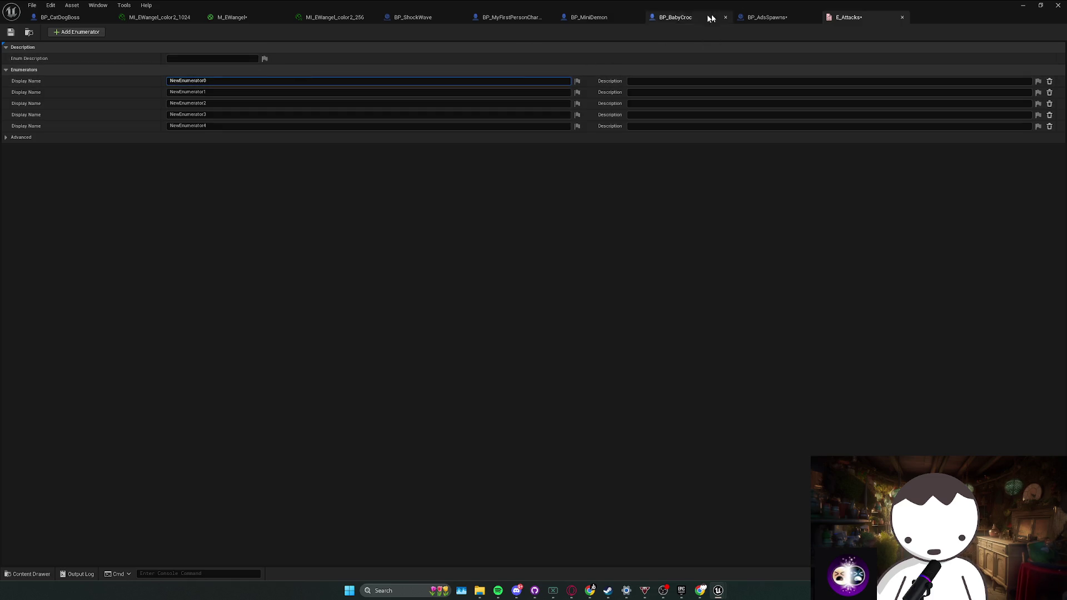
left_click(59, 21)
left_click_drag(59, 21, 43, 146)
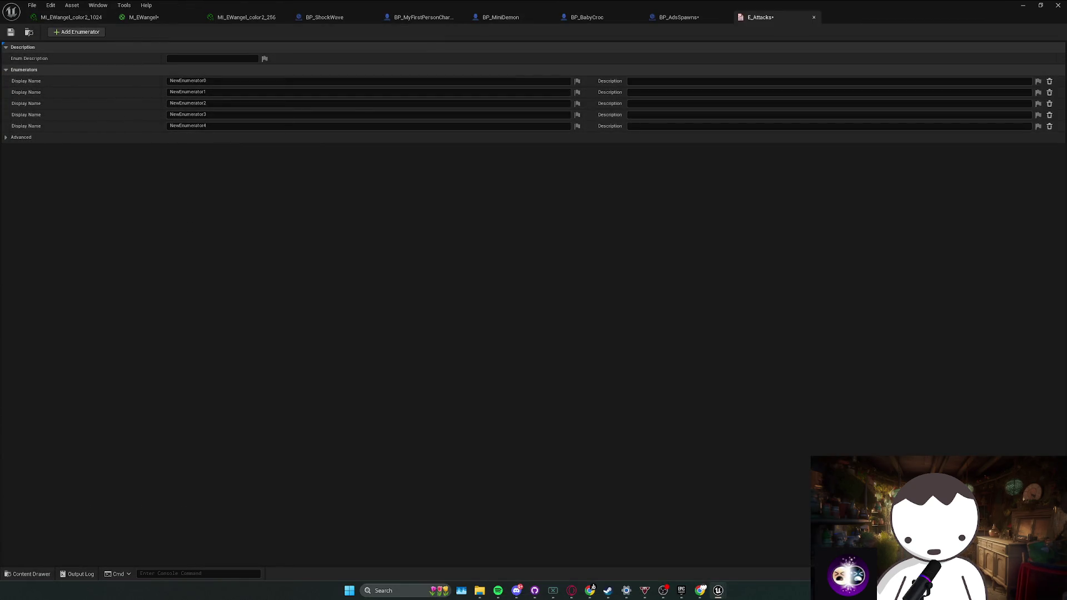
Rename the first enumerator to SwipeAttack.
left_click(205, 81)
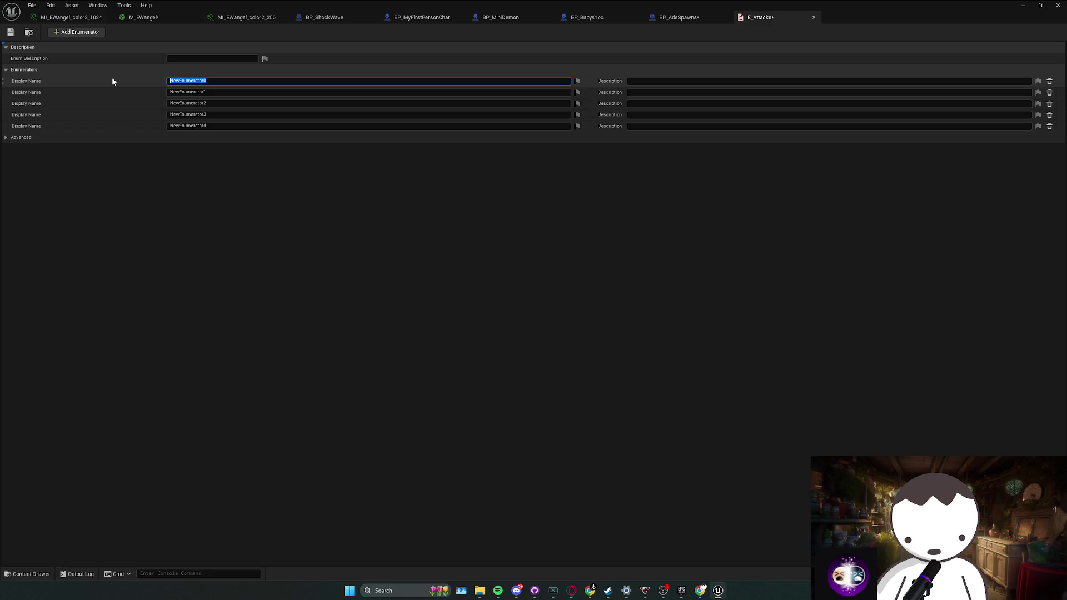
type("SwipeAtat")
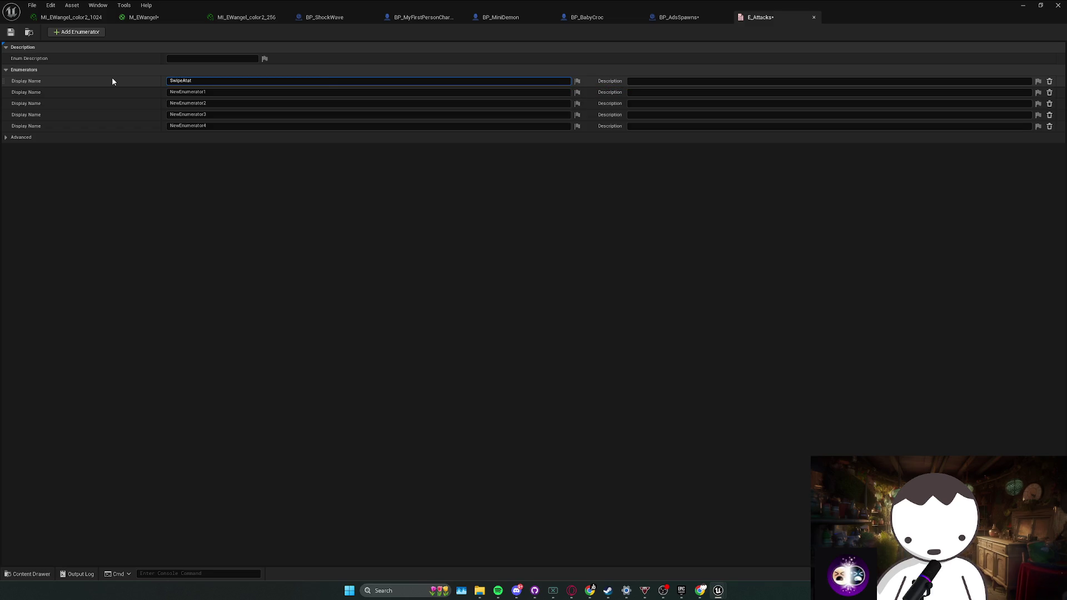
key("BackSpace")
key("BackSpace")
type("tack")
key("Return")
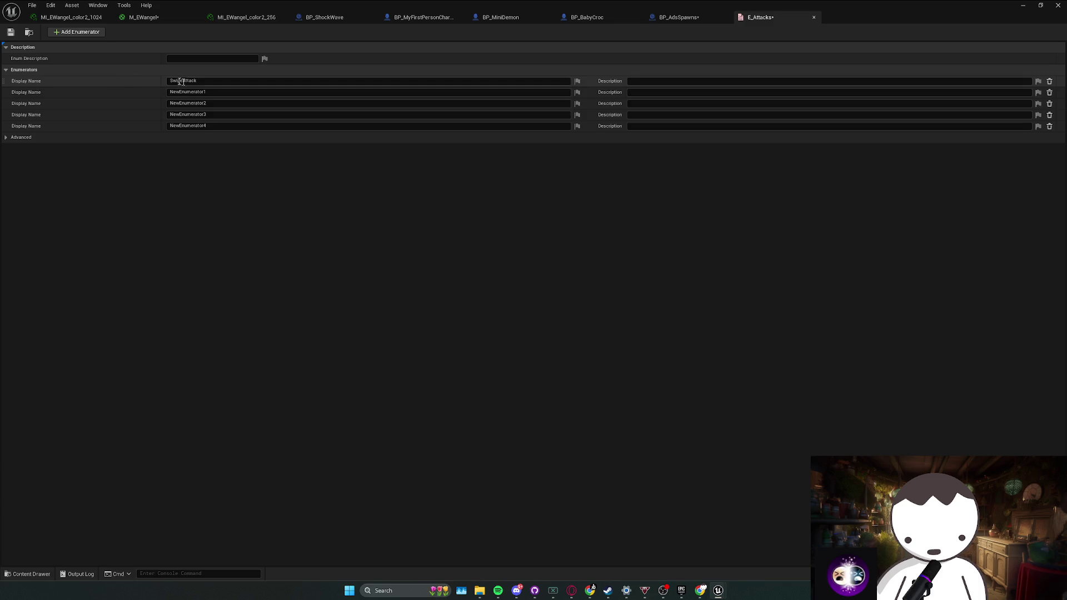
key("Tab")
type("YarnBallAttack")
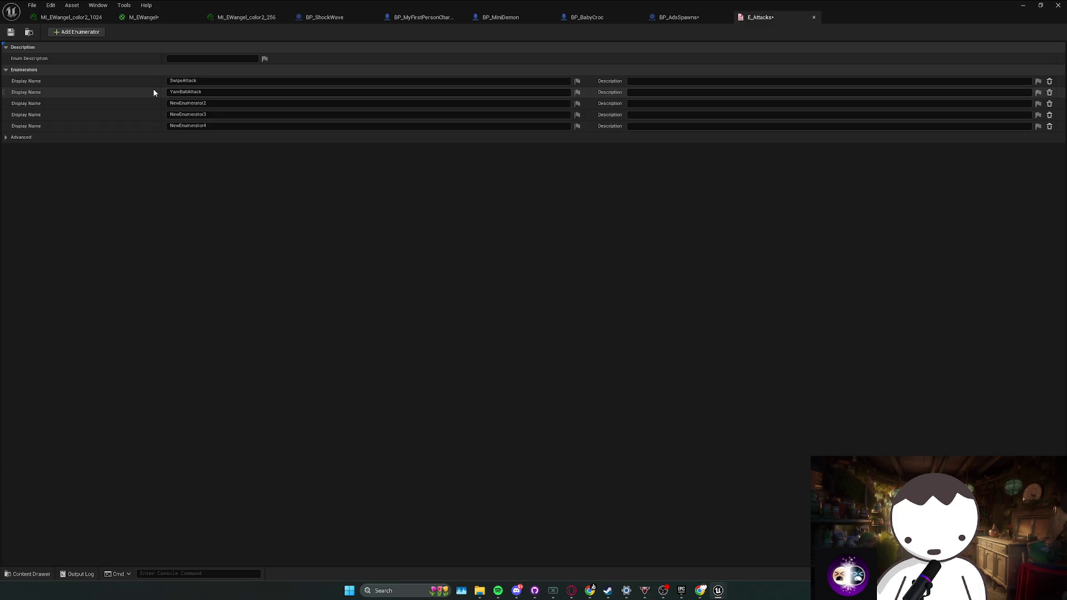
Name the remaining enumerators GroundPoundAttack, BarkAttack and SpawnAdsAttack, then save E_Attacks.
left_click(210, 104)
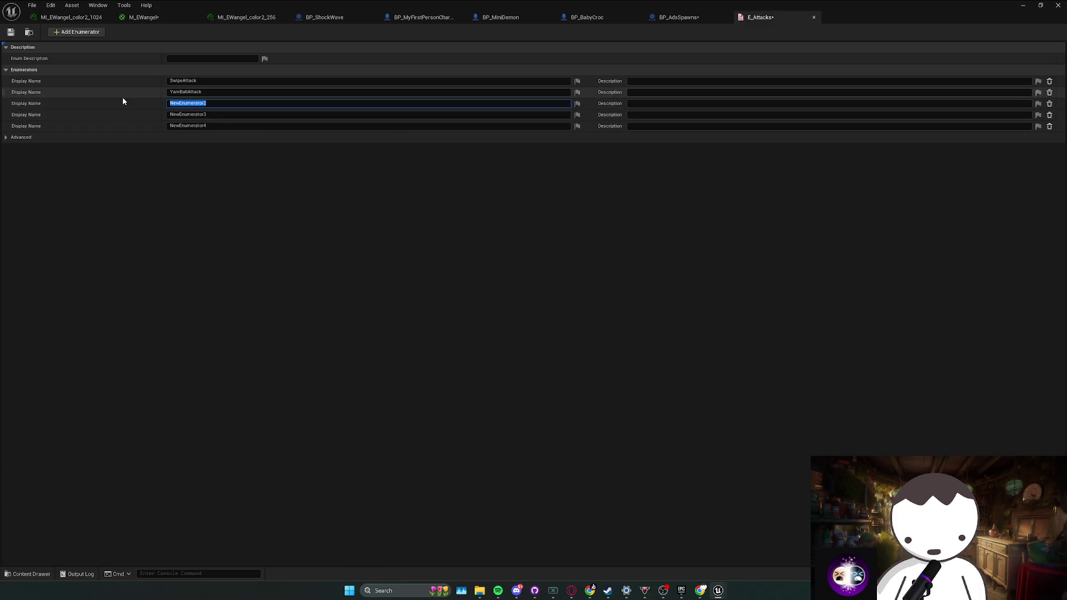
type("Sround")
key("BackSpace")
key("BackSpace")
key("BackSpace")
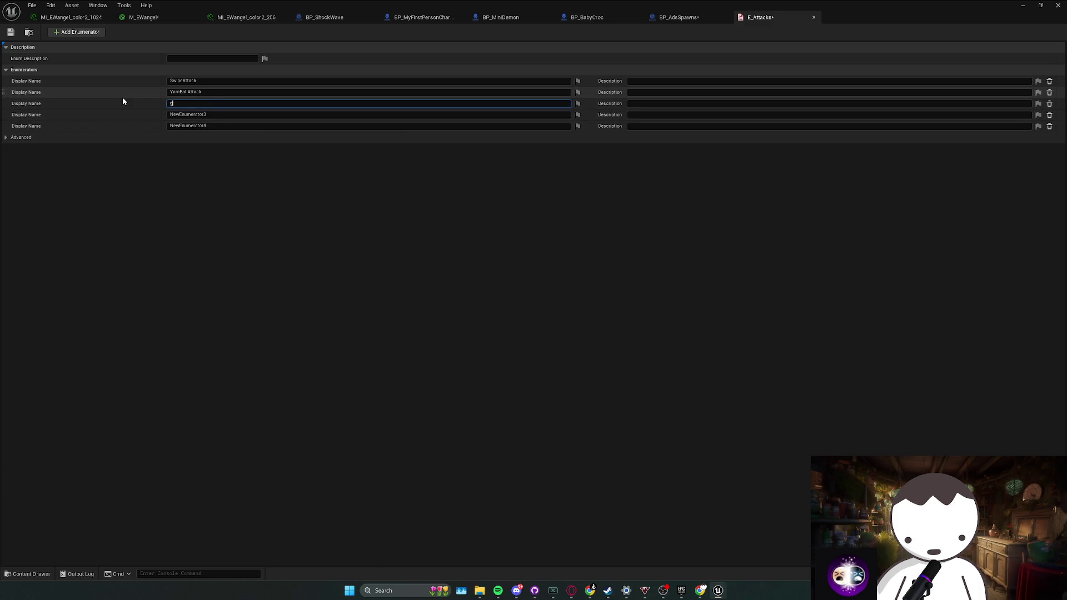
type("GroundPound")
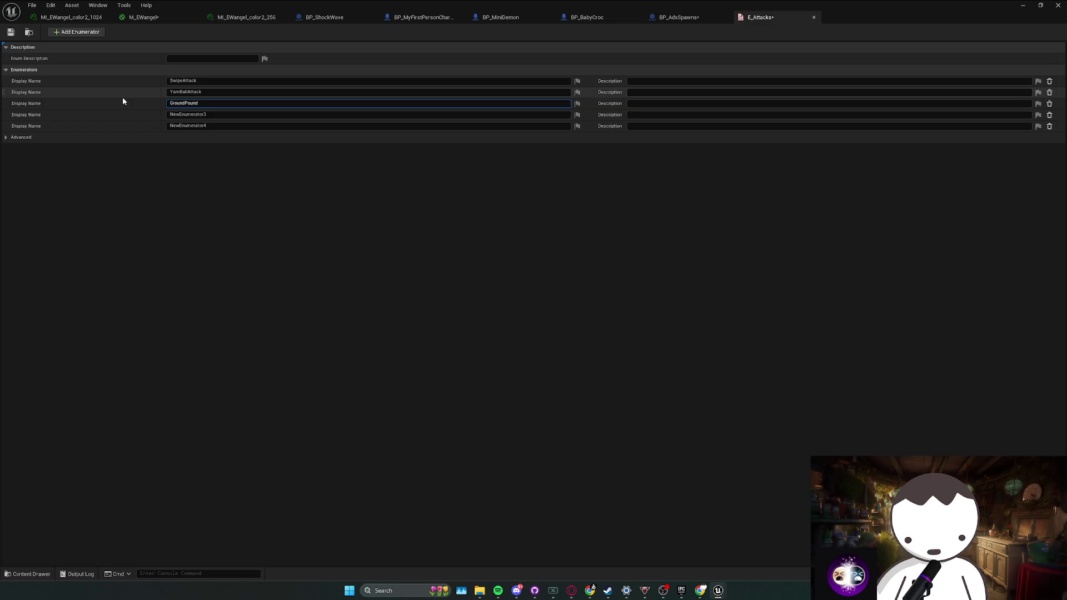
type("Attack")
key("Tab")
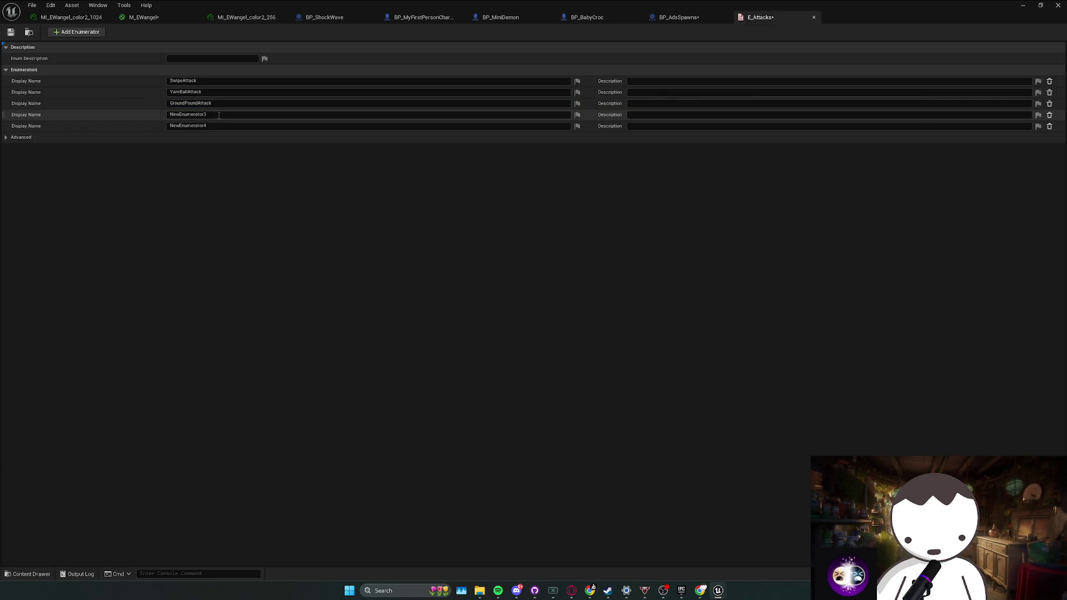
type("B")
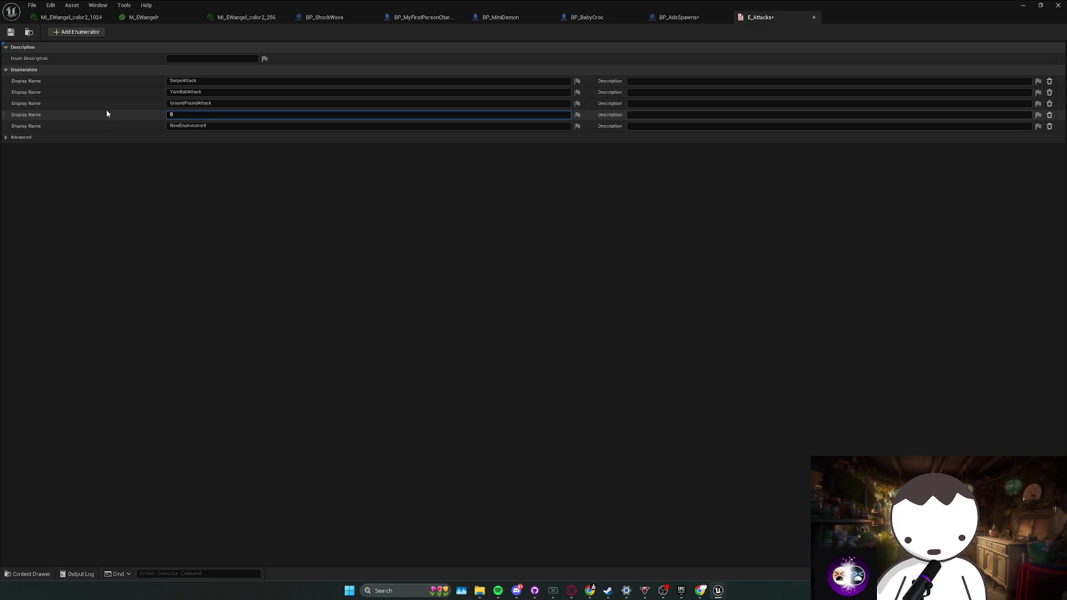
type("arkAttack")
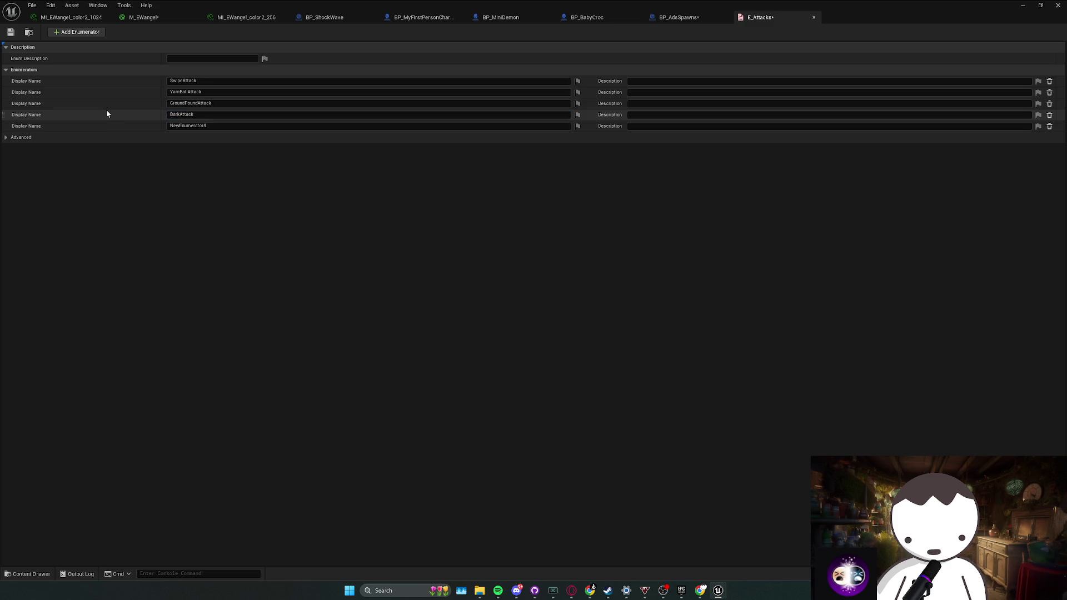
key("Tab")
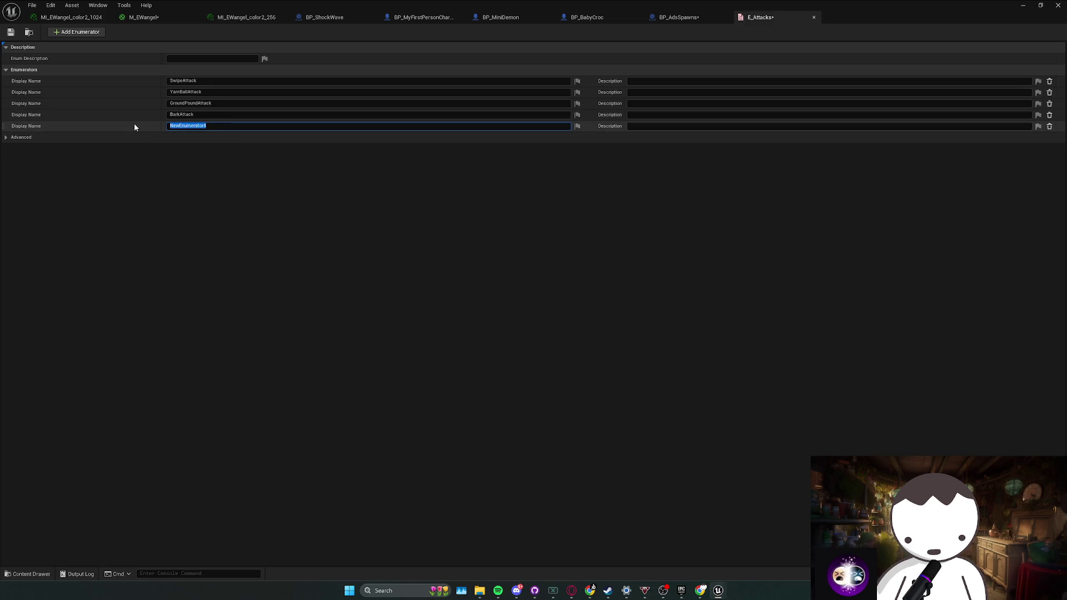
type("SpawnAdsA")
type("ttack")
key("Return")
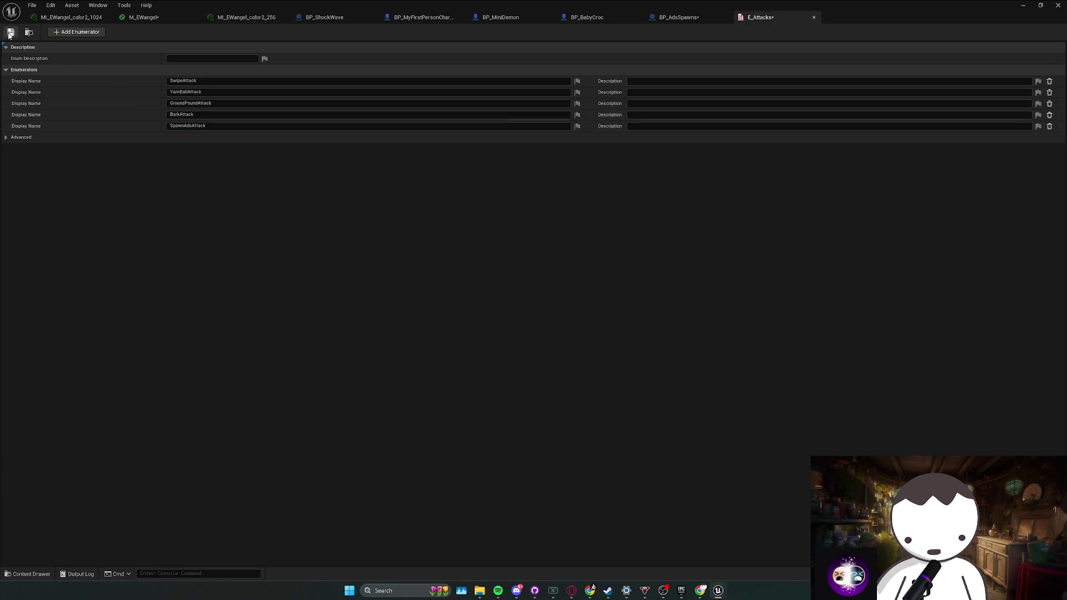
left_click(11, 31)
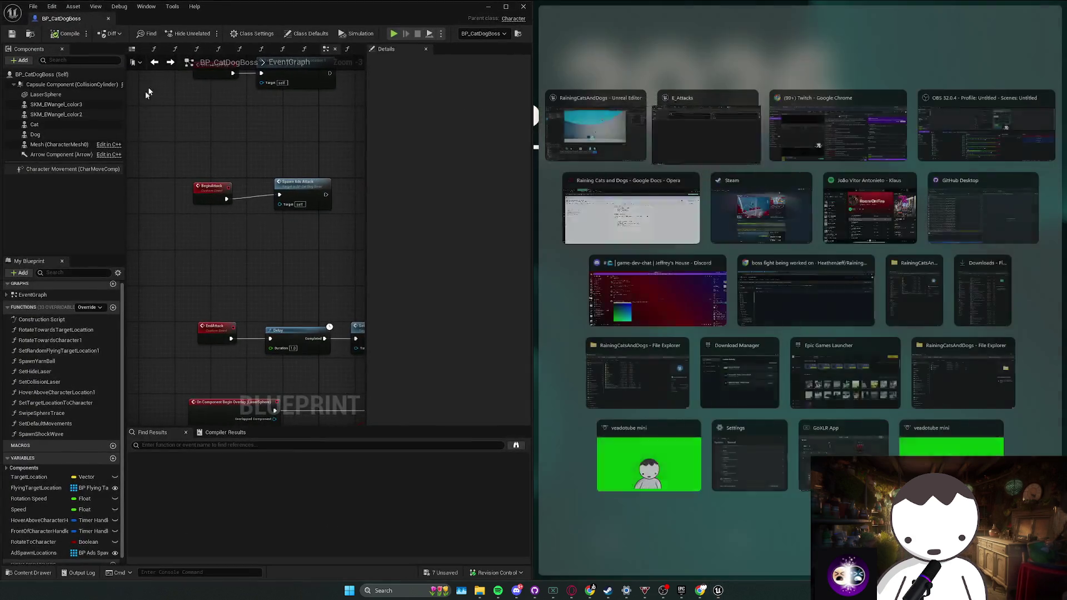
Dock BP_CatDogBoss, add a single-value E_Attack variable of type E Attacks, and compile.
mouse_move(142, 19)
left_mouse_down()
mouse_move(309, 50)
mouse_move(68, 21)
left_mouse_up()
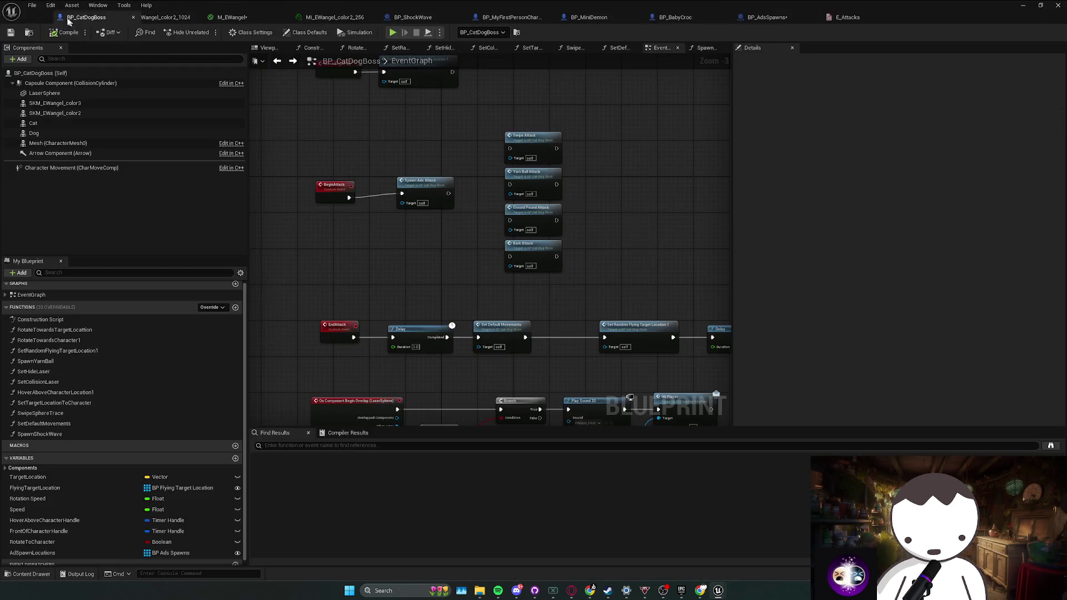
left_click(235, 457)
type("E_Attack")
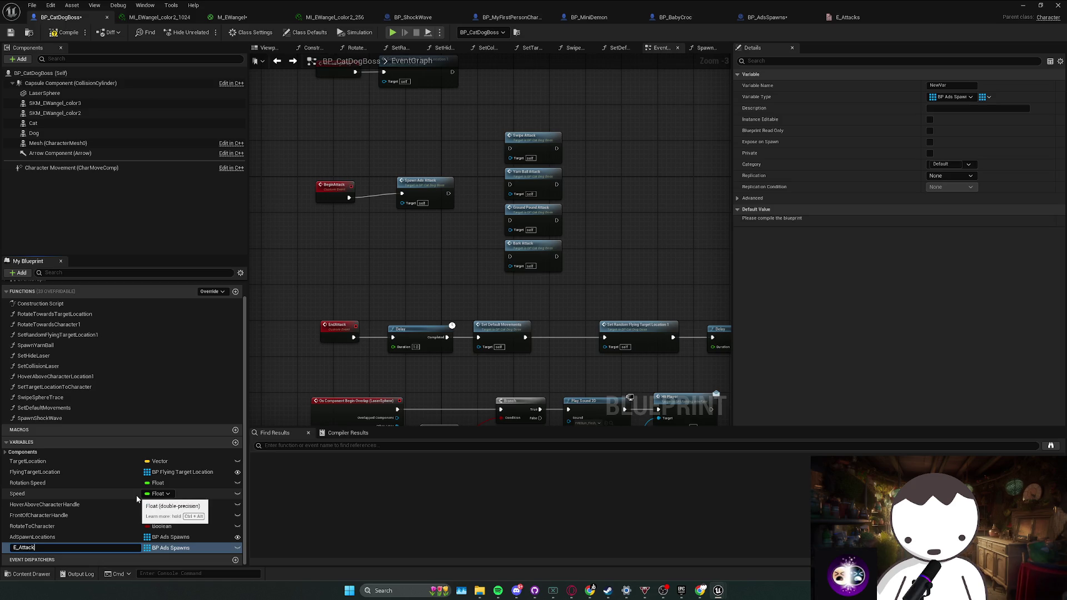
key("Return")
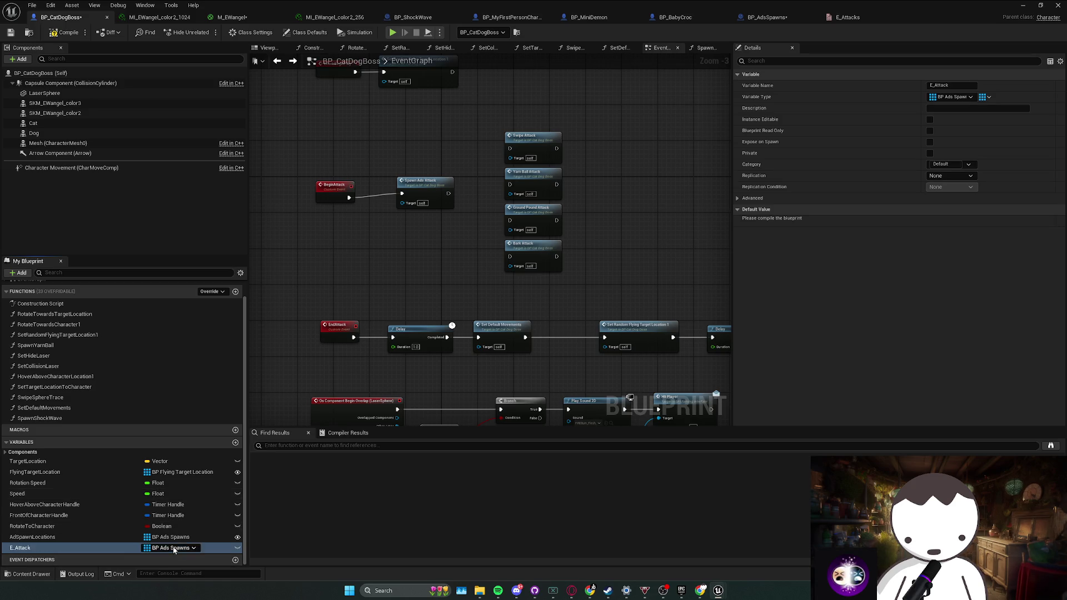
left_click(170, 548)
type("tack")
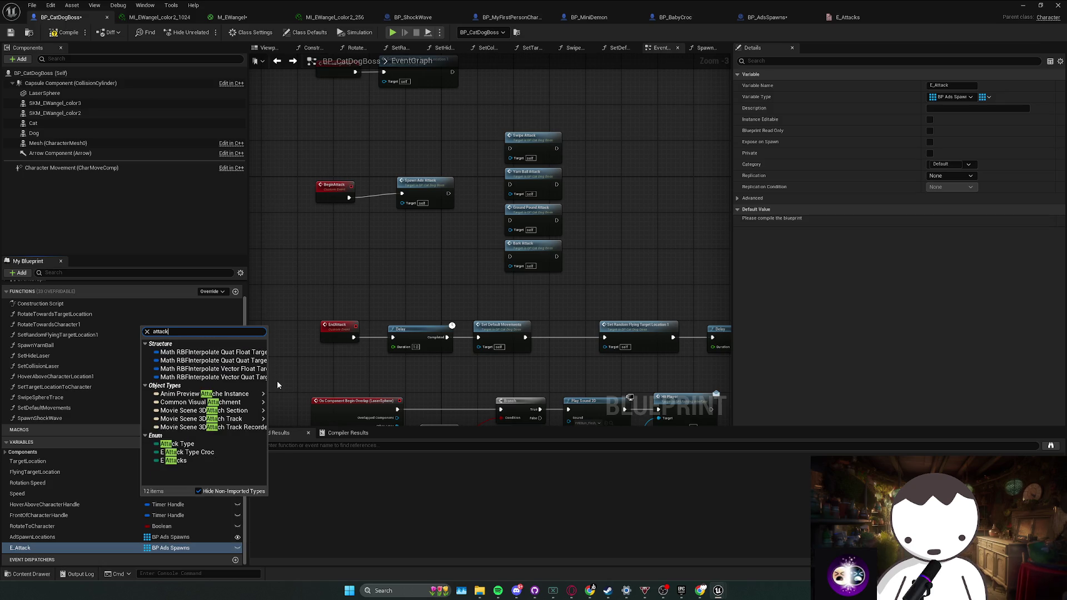
left_click(201, 369)
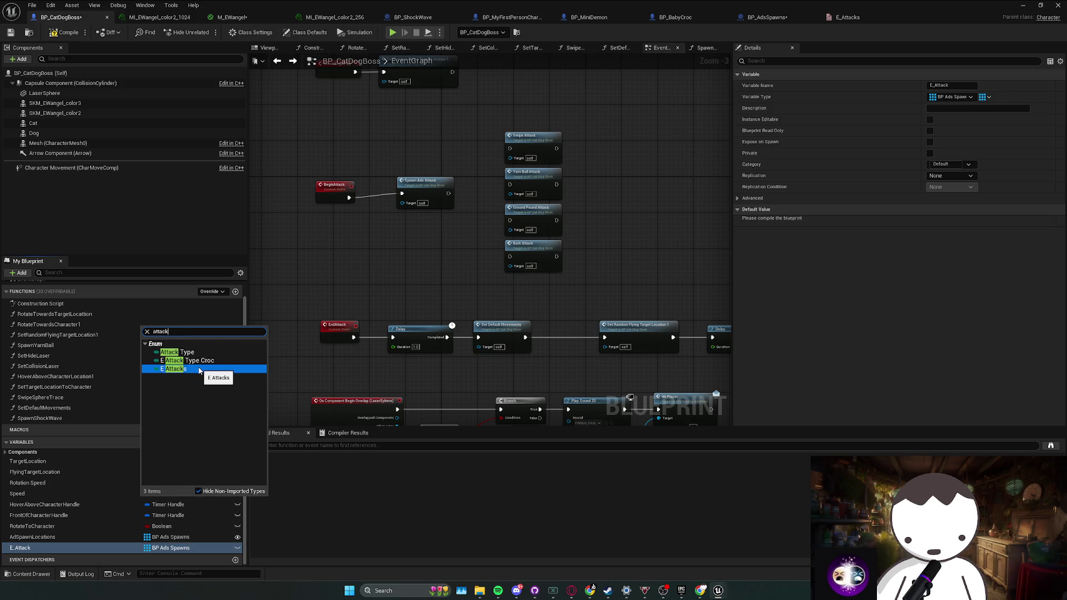
left_click(199, 369)
left_click(167, 548)
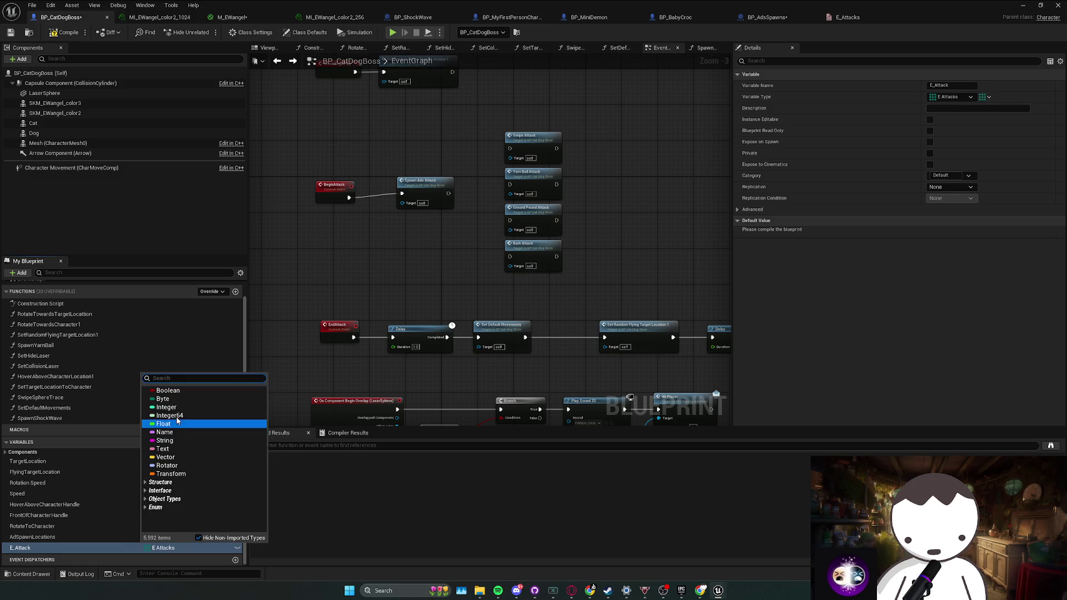
left_click(986, 97)
left_click(967, 107)
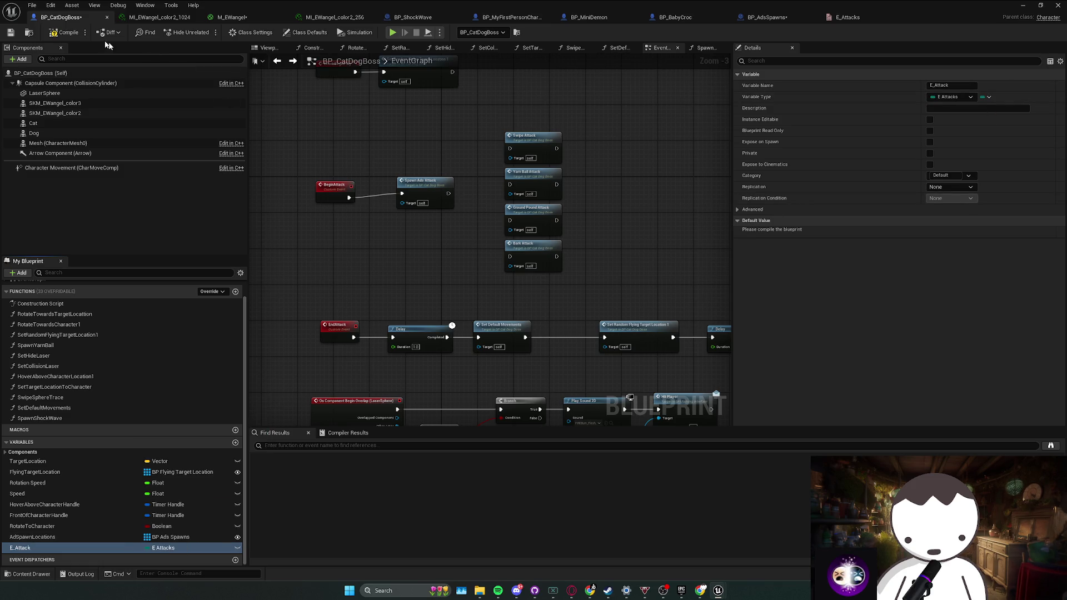
left_click(65, 32)
Place an E_Attack getter feeding a new Switch on E_Attacks node beside BeginAttack.
mouse_move(33, 548)
left_mouse_down()
mouse_move(340, 240)
mouse_move(332, 244)
mouse_move(376, 229)
left_mouse_up()
left_click(331, 243)
type("sw")
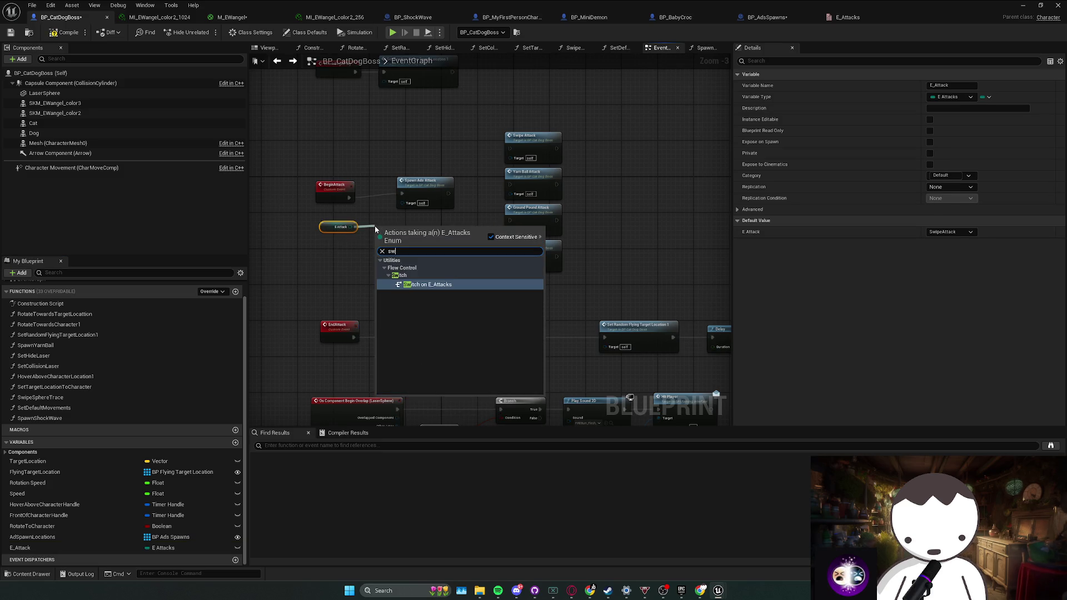
key("Return")
left_click_drag(416, 187, 456, 187)
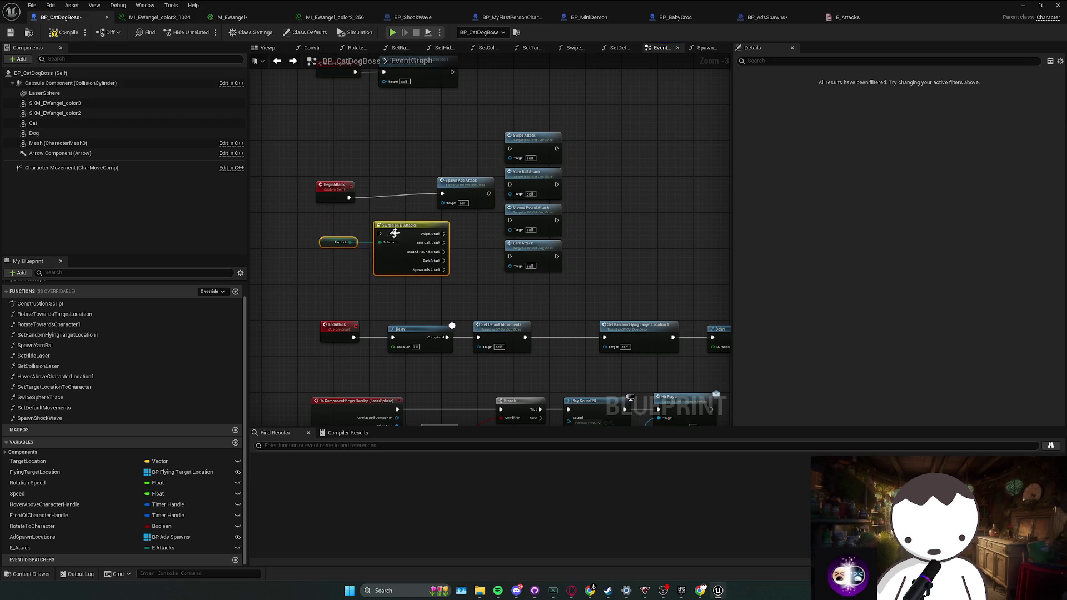
mouse_move(394, 233)
left_mouse_down()
mouse_move(368, 233)
mouse_move(444, 219)
left_mouse_up()
mouse_move(401, 192)
left_mouse_down()
mouse_move(334, 188)
mouse_move(345, 188)
left_mouse_up()
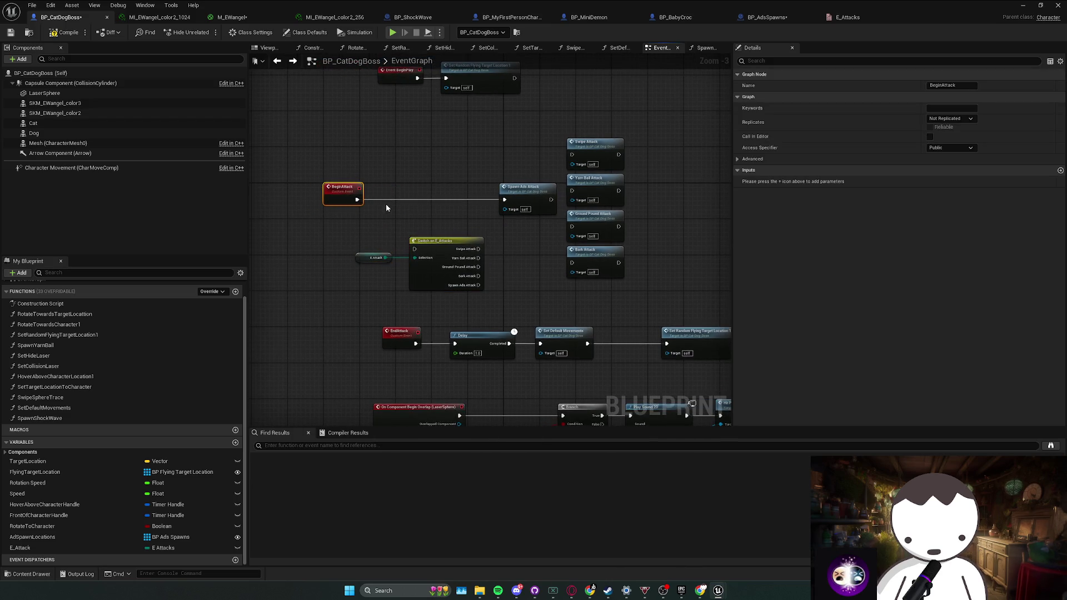
left_click(406, 236)
left_click_drag(369, 258, 343, 260)
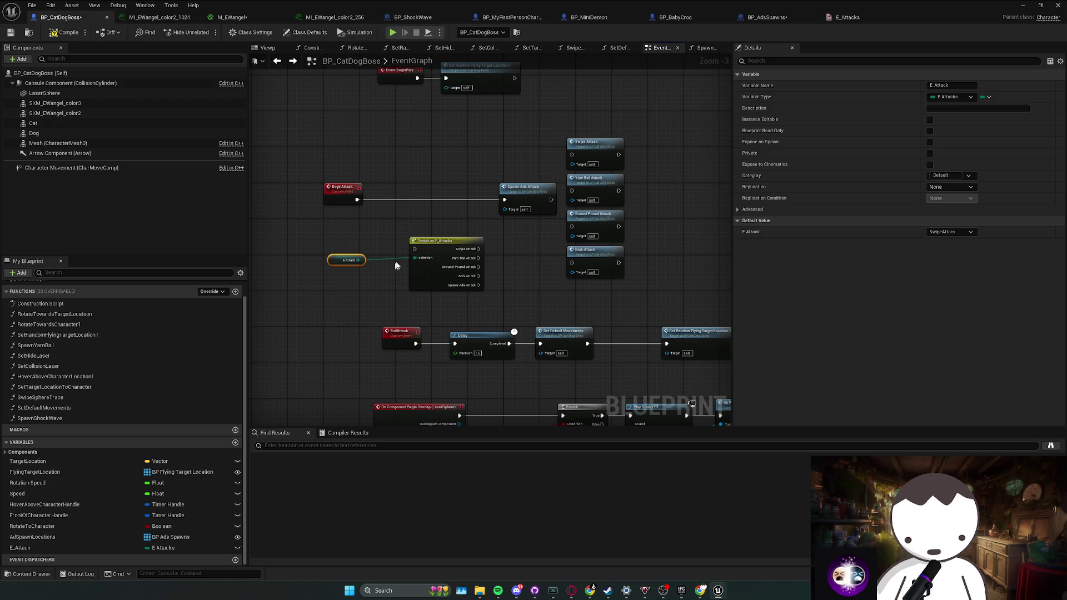
mouse_move(427, 248)
left_mouse_down()
mouse_move(439, 188)
mouse_move(434, 198)
left_mouse_up()
Wire BeginAttack into the Switch and route the Swipe, Yarn Ball, Ground Pound, Bark and Spawn Ads cases to their attacks.
mouse_move(357, 199)
left_mouse_down()
mouse_move(443, 202)
mouse_move(506, 176)
mouse_move(508, 186)
mouse_move(517, 158)
left_mouse_up()
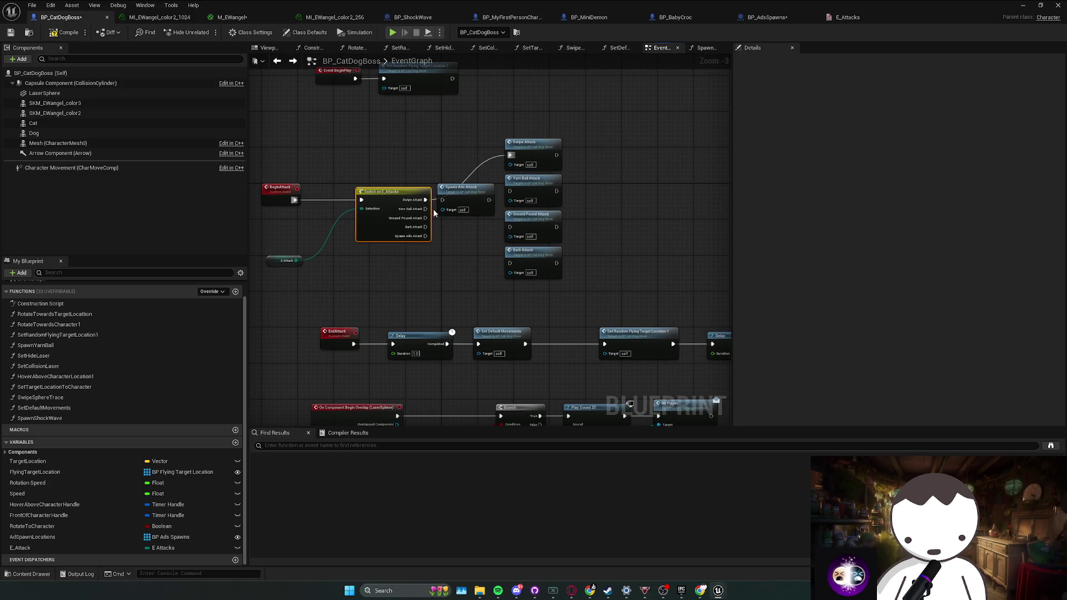
left_click_drag(426, 208, 510, 191)
left_click_drag(510, 292, 569, 136)
left_click_drag(536, 188, 541, 161)
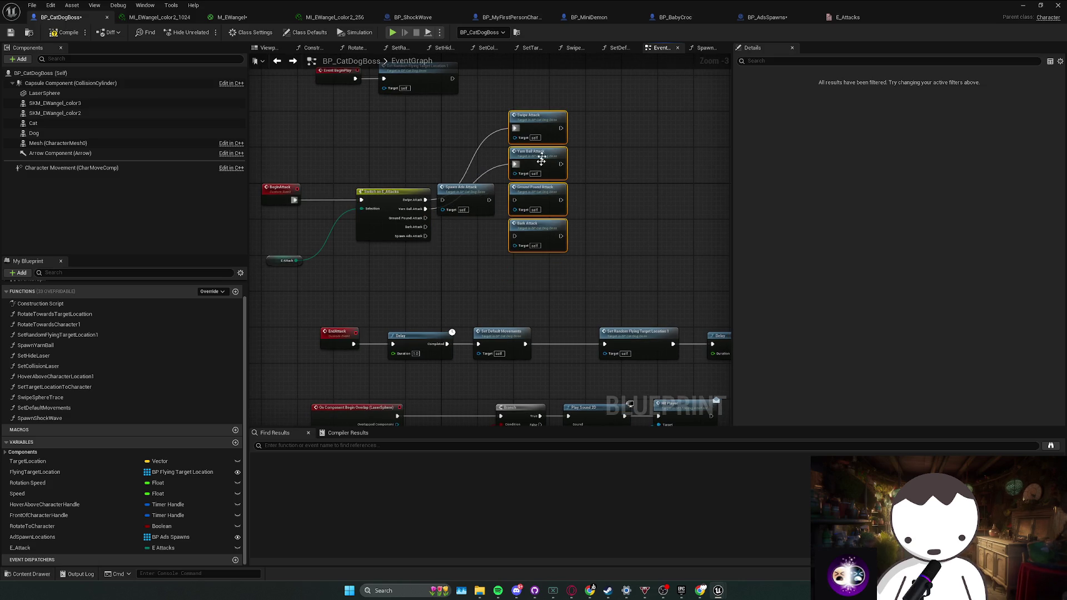
left_click_drag(466, 189, 506, 261)
left_click_drag(426, 217, 515, 200)
mouse_move(514, 236)
left_mouse_down()
mouse_move(426, 227)
mouse_move(483, 272)
left_mouse_up()
left_click_drag(502, 269, 534, 269)
mouse_move(322, 285)
left_mouse_down()
mouse_move(370, 283)
mouse_move(561, 183)
mouse_move(617, 107)
mouse_move(655, 117)
left_mouse_up()
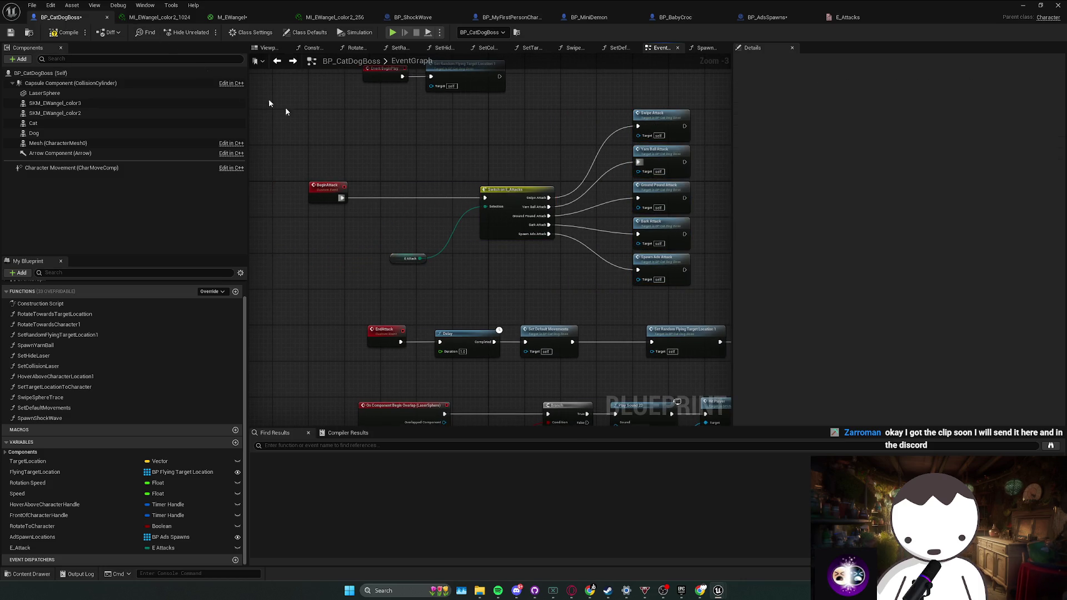
Duplicate the E_Attack getter and add a Select from it, then delete those extra nodes.
left_click(398, 261)
key("ctrl+c")
key("ctrl+v")
mouse_move(388, 226)
left_mouse_down()
mouse_move(353, 226)
mouse_move(405, 231)
mouse_move(382, 216)
left_mouse_up()
type("select")
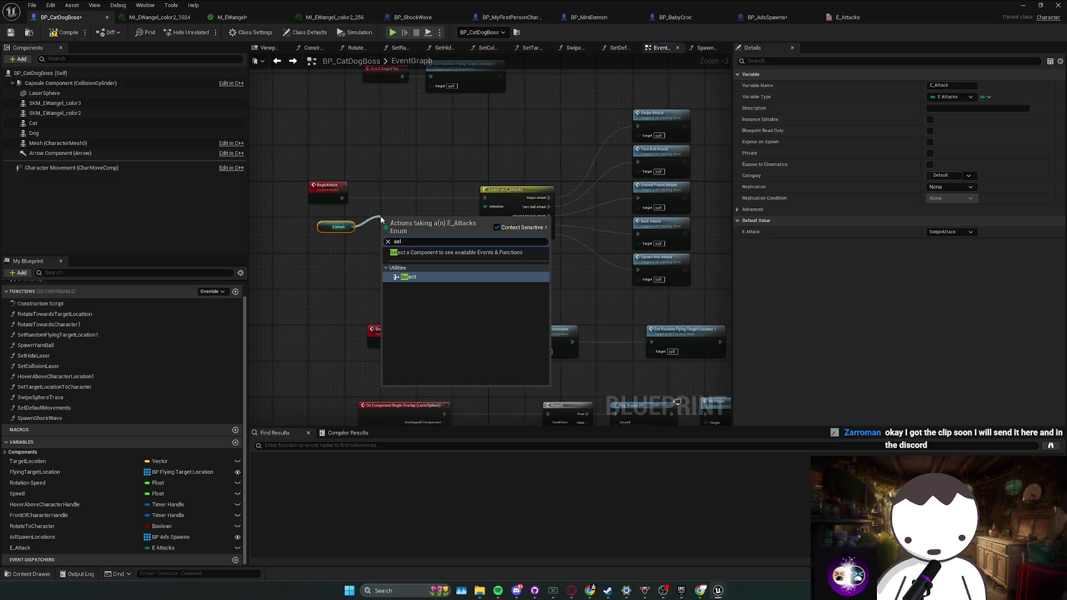
key("Return")
left_click(346, 226, "ctrl")
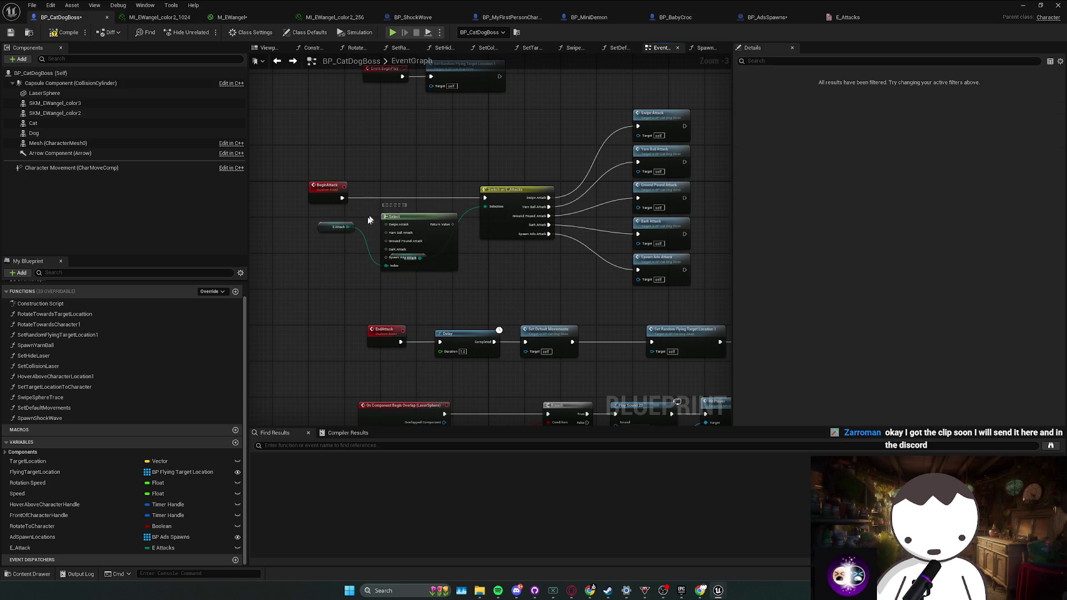
key("Delete")
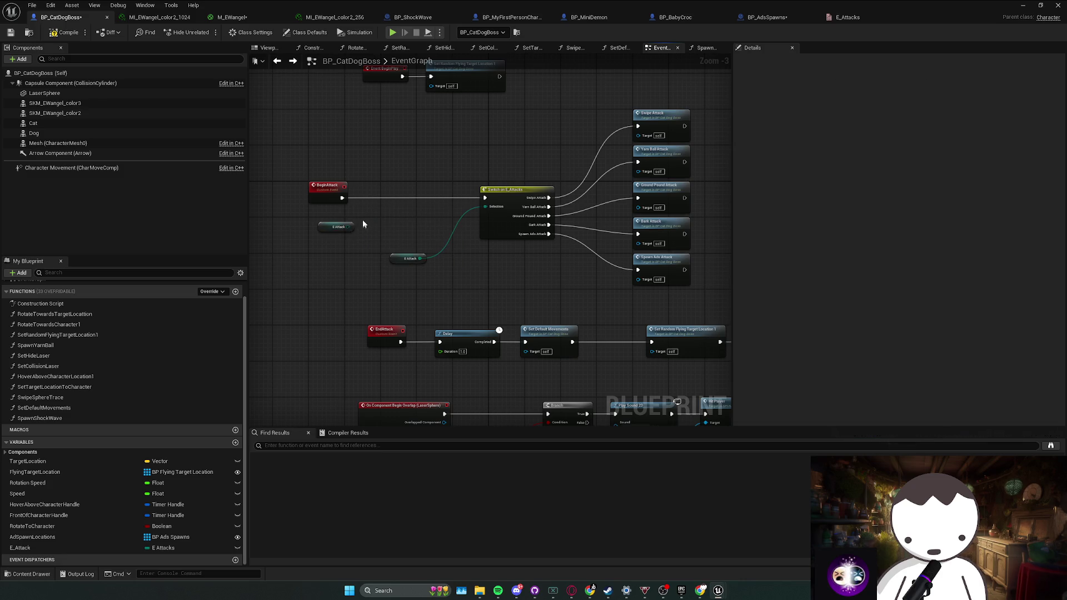
Add a SET E_Attack node to the BeginAttack chain.
left_click(86, 548)
mouse_move(86, 548)
left_mouse_down()
mouse_move(388, 214)
mouse_move(375, 204)
left_mouse_up()
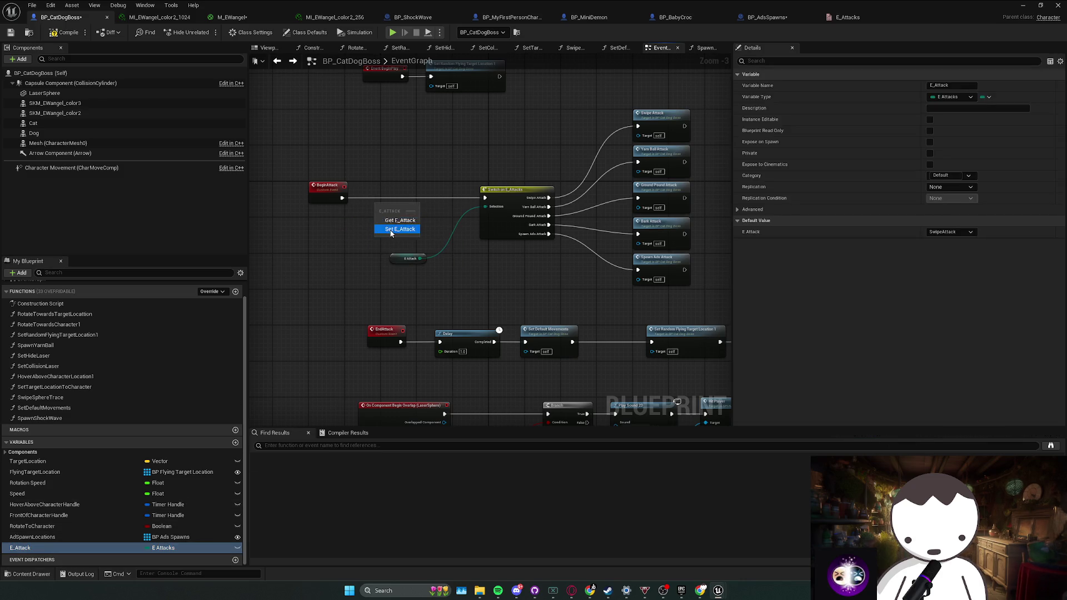
left_click(394, 231)
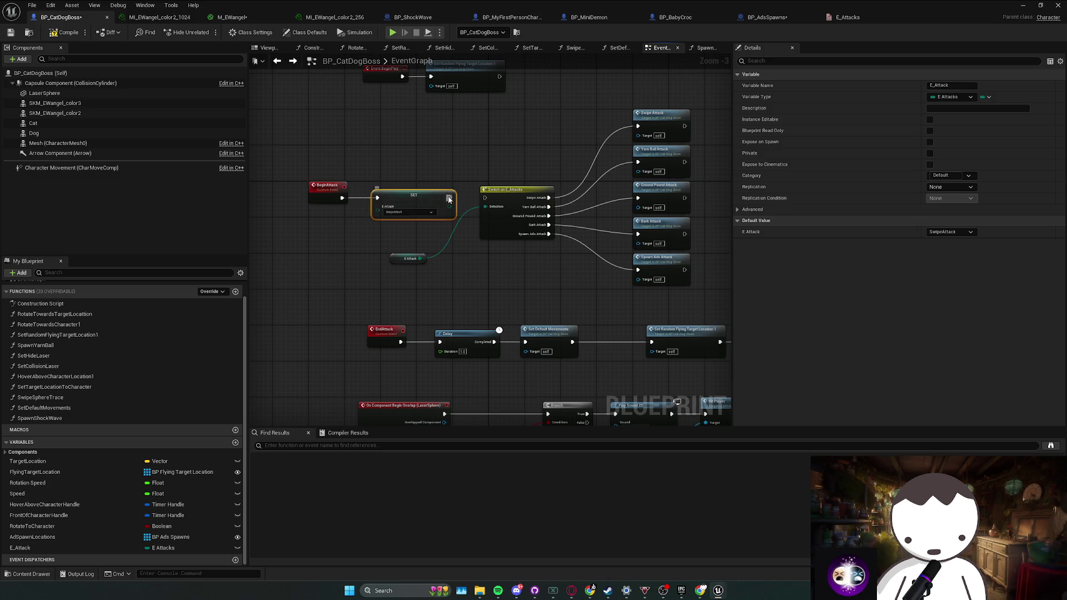
left_click_drag(384, 201, 391, 235)
key("ctrl+z")
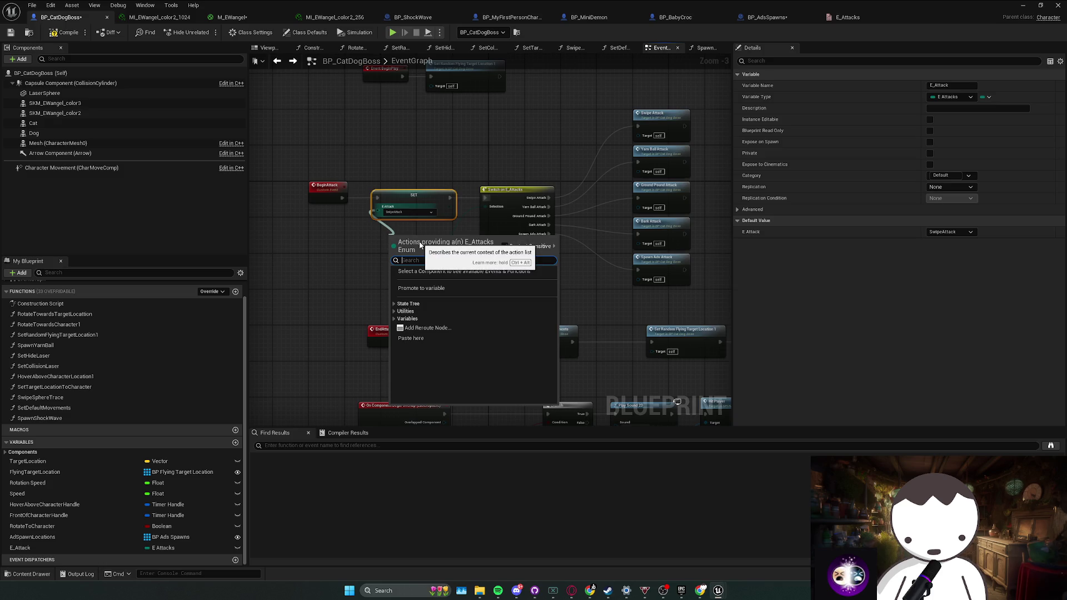
type("random")
left_click(420, 242)
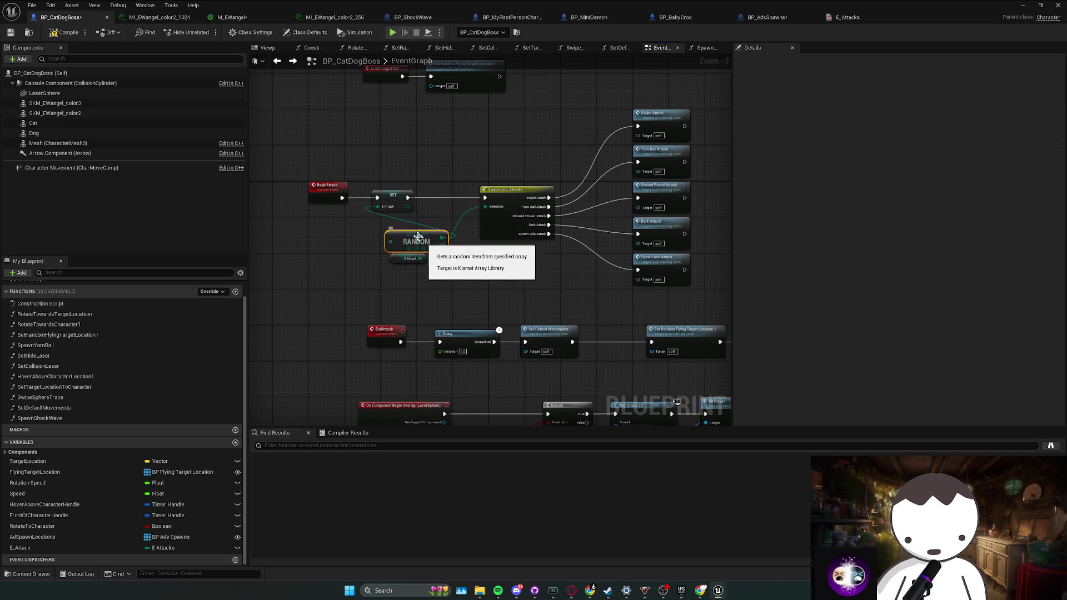
Feed SET E_Attack from a five-option Select including YarnBallAttack, BarkAttack and SpawnAdsAttack.
left_click_drag(387, 215, 383, 230)
type("select")
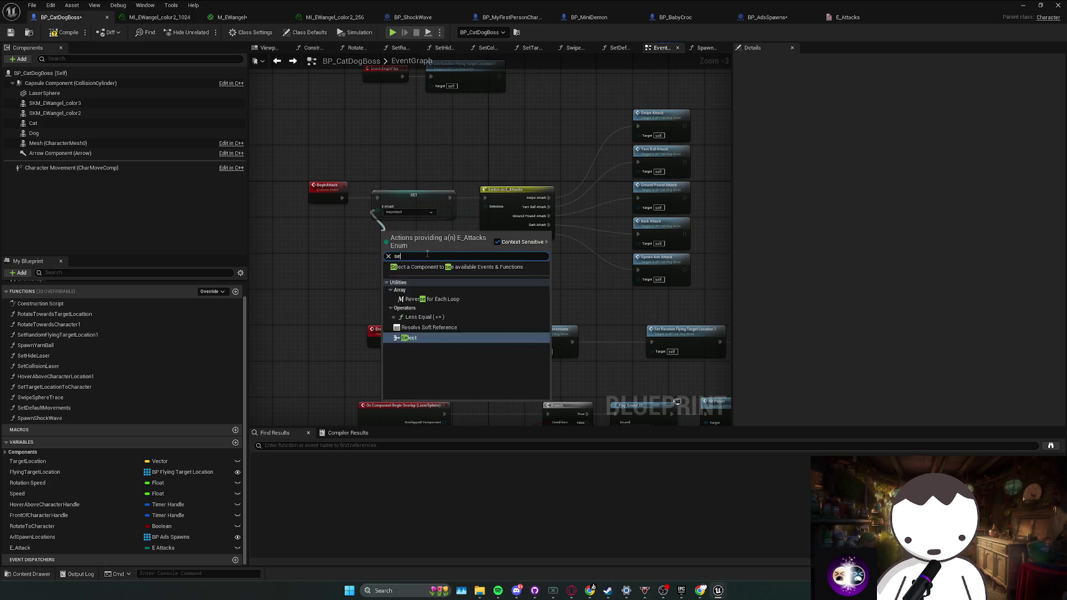
key("Return")
left_click_drag(419, 246, 304, 234)
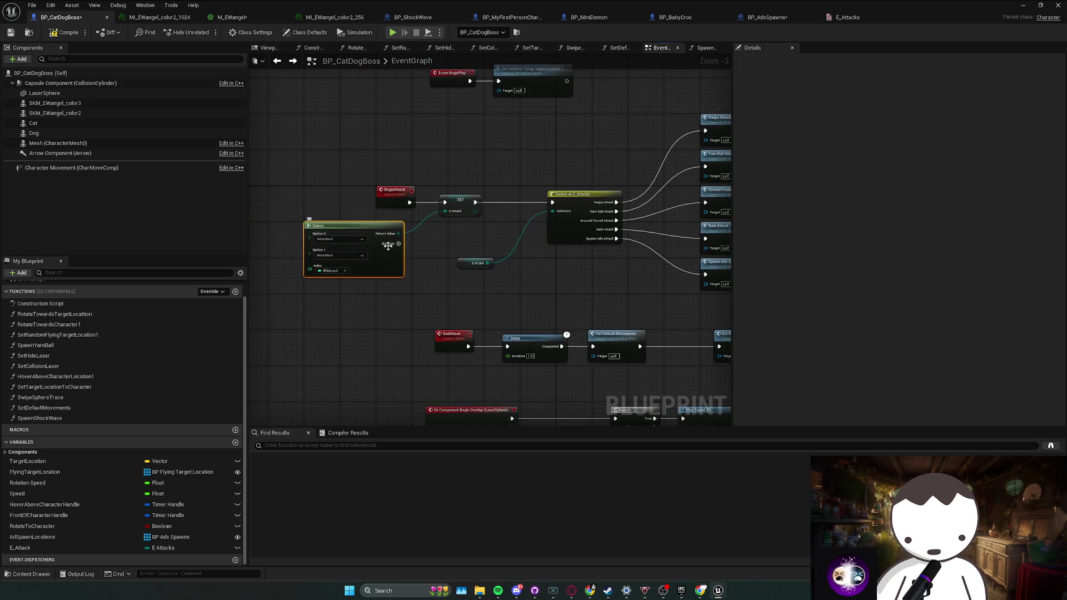
left_click(399, 243)
left_click(398, 243)
left_click(399, 243)
left_click(344, 255)
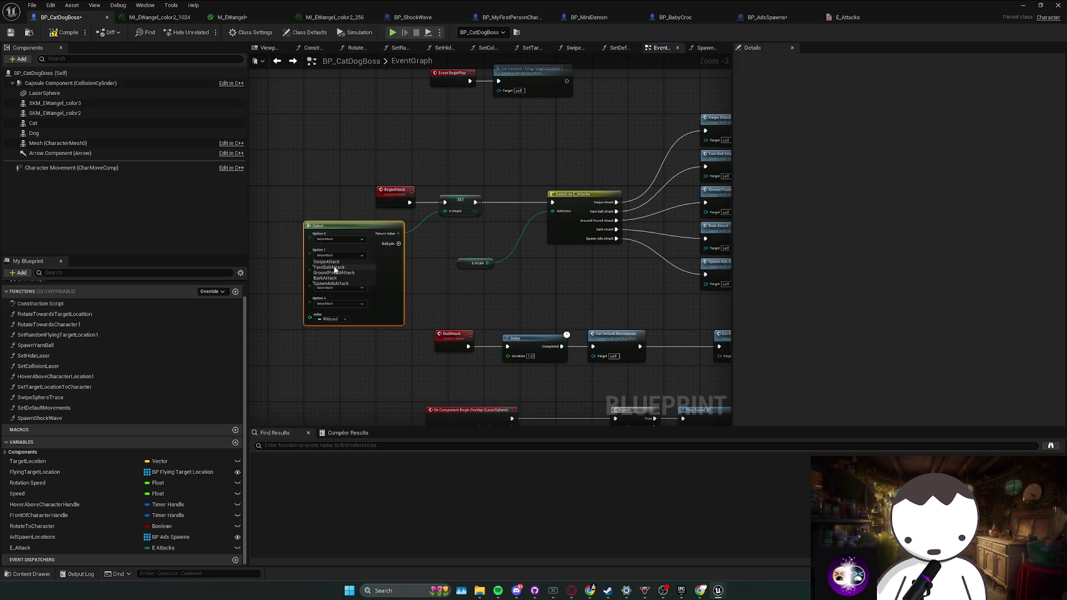
left_click(340, 265)
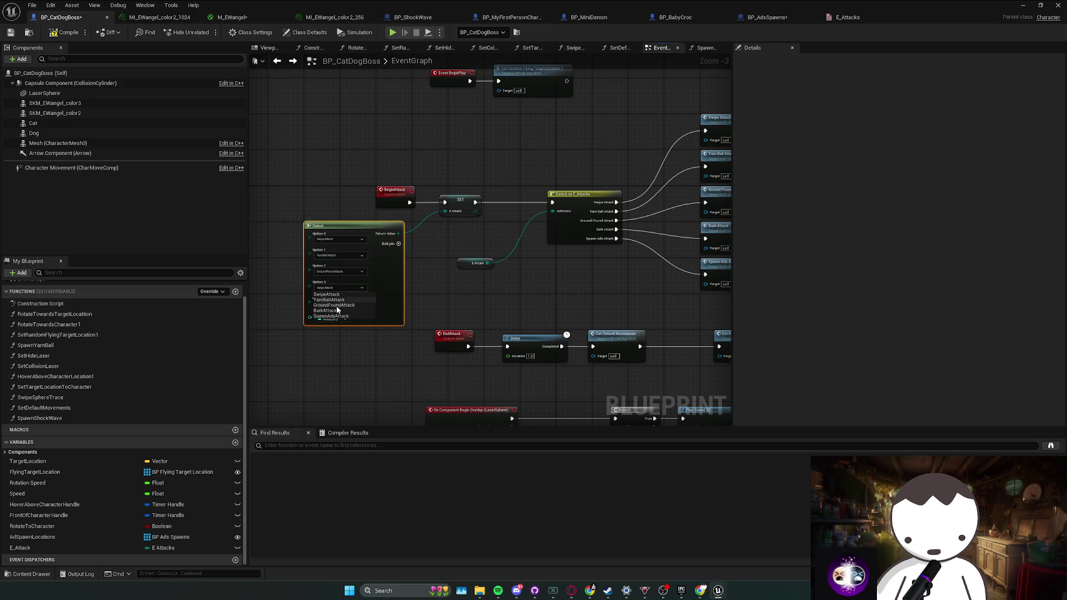
left_click(334, 310)
left_click(338, 305)
left_click(336, 332)
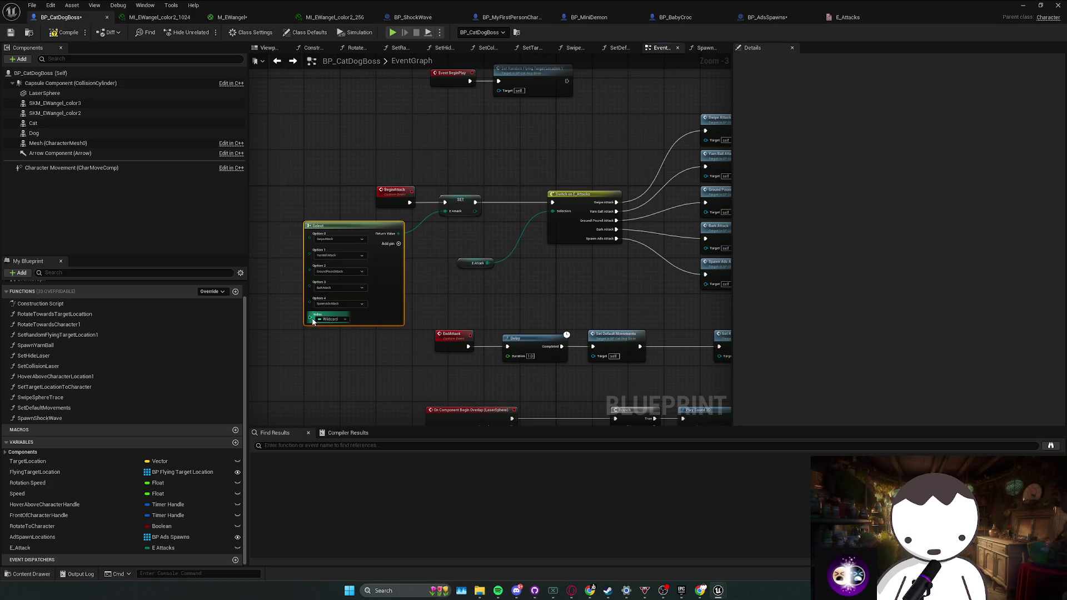
Drive the Select's Index with a Random Integer of max 4, then return to the level.
left_click_drag(309, 317, 280, 321)
type("random integer")
key("Return")
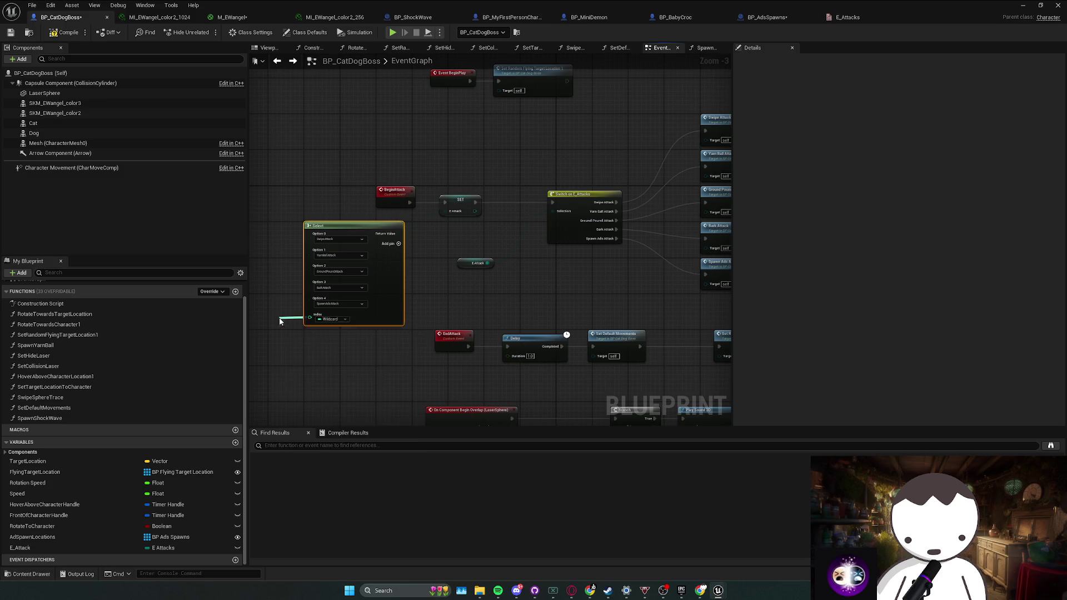
left_click_drag(344, 310, 307, 303)
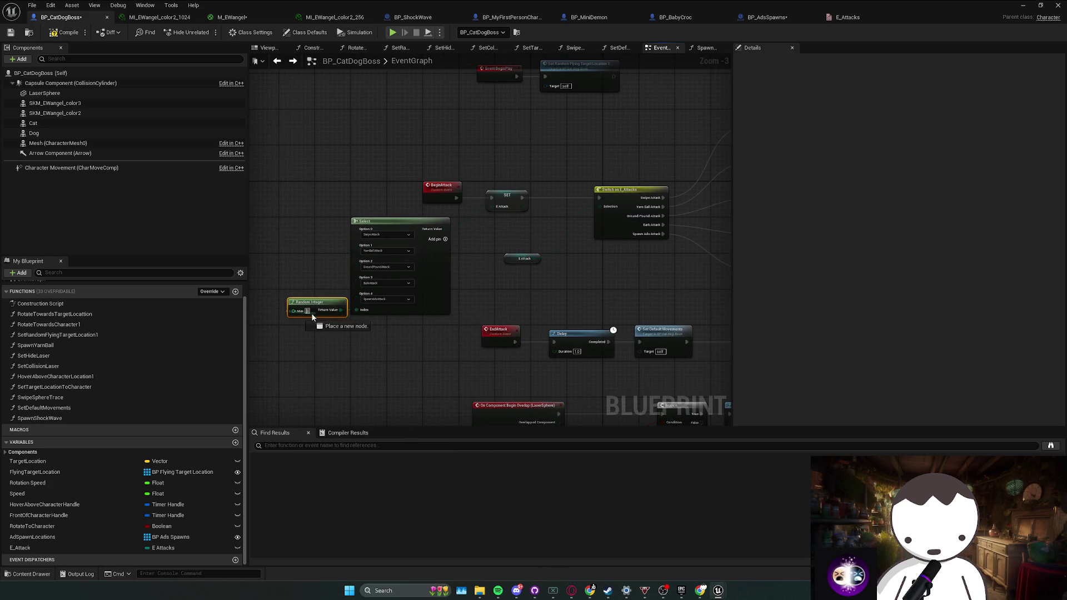
type("4")
left_click(309, 333)
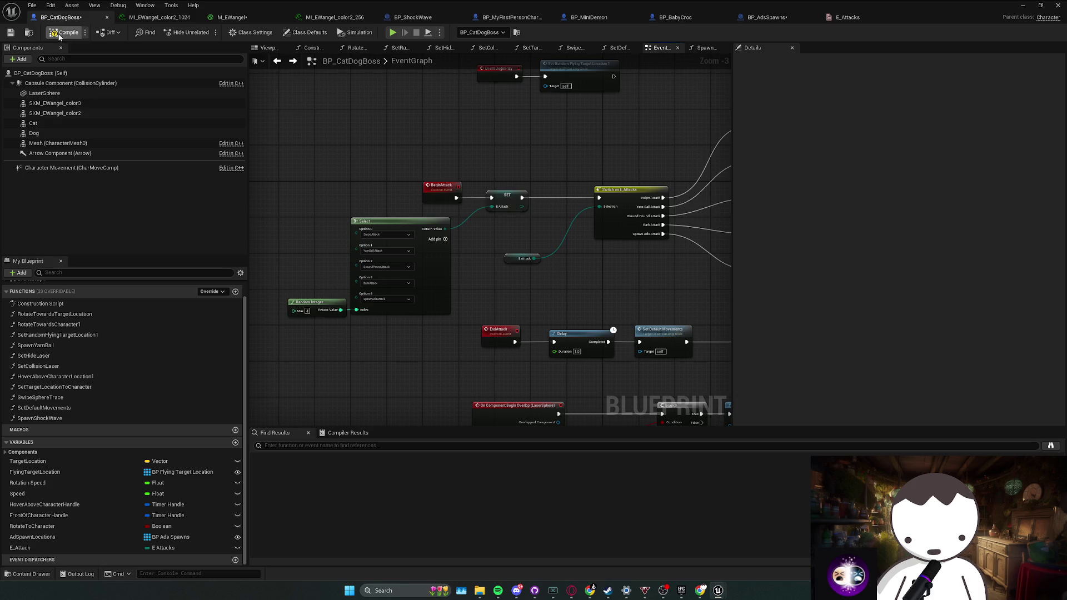
scroll(635, 202, "down", 2)
left_click(1023, 5)
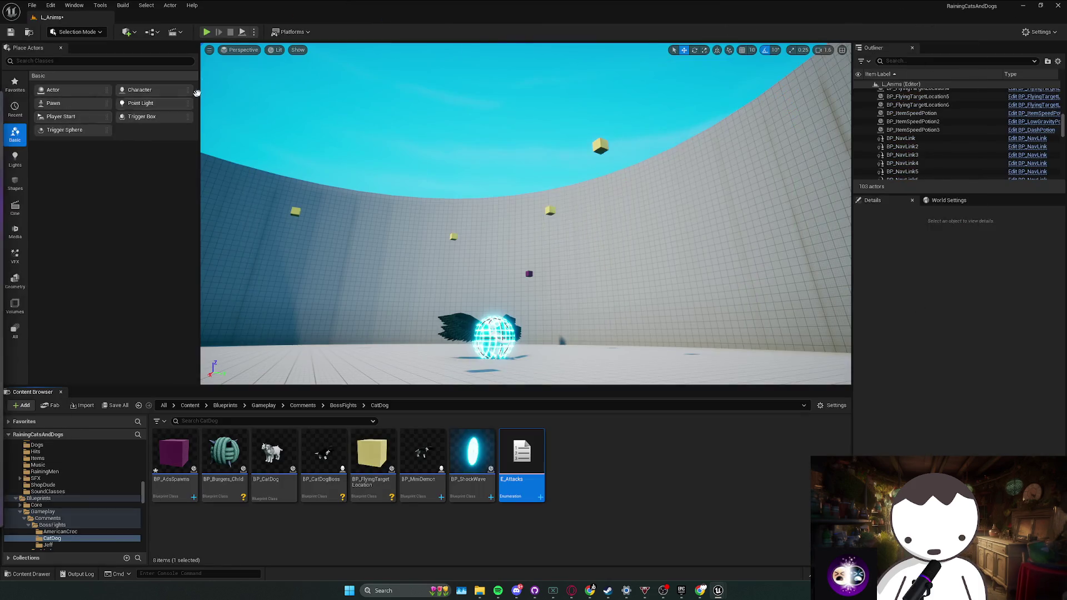
Play-test the boss fight twice, sprinting and swinging the umbrella, stopping each run with Esc.
left_click(207, 32)
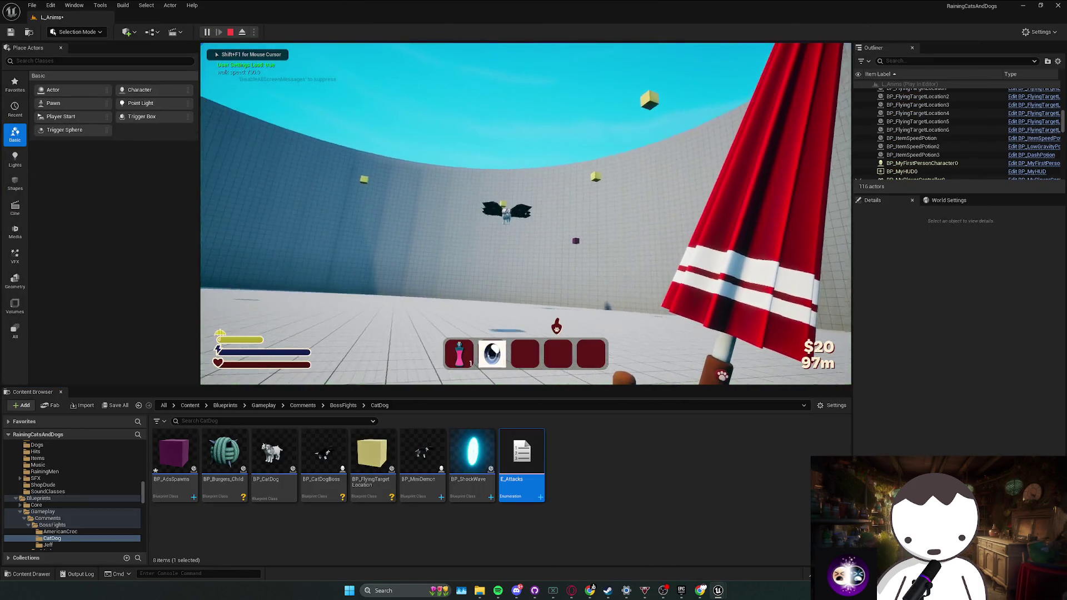
key("shift")
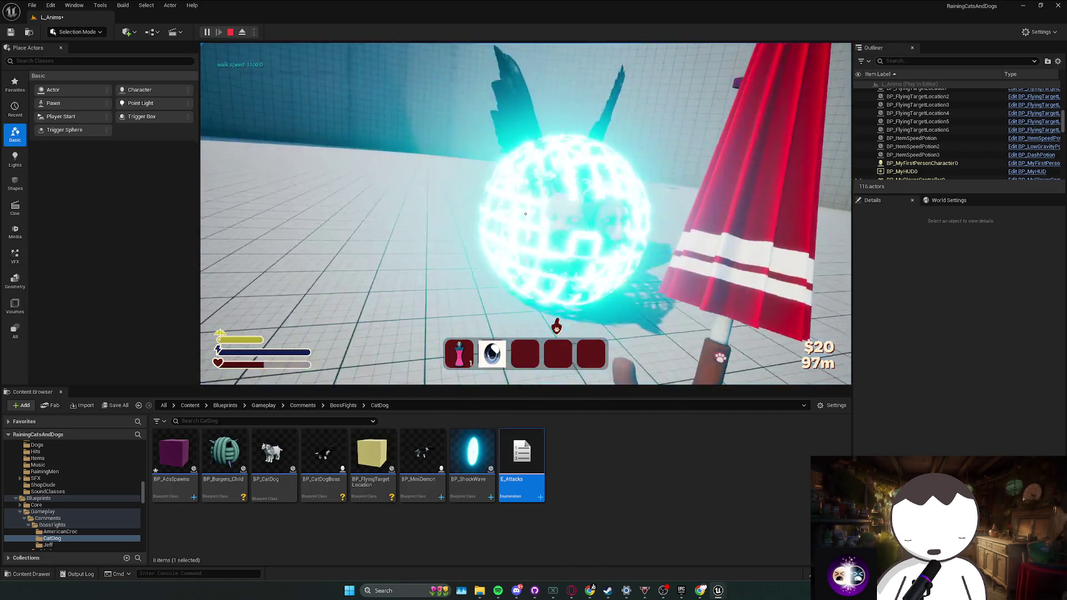
left_click(525, 214)
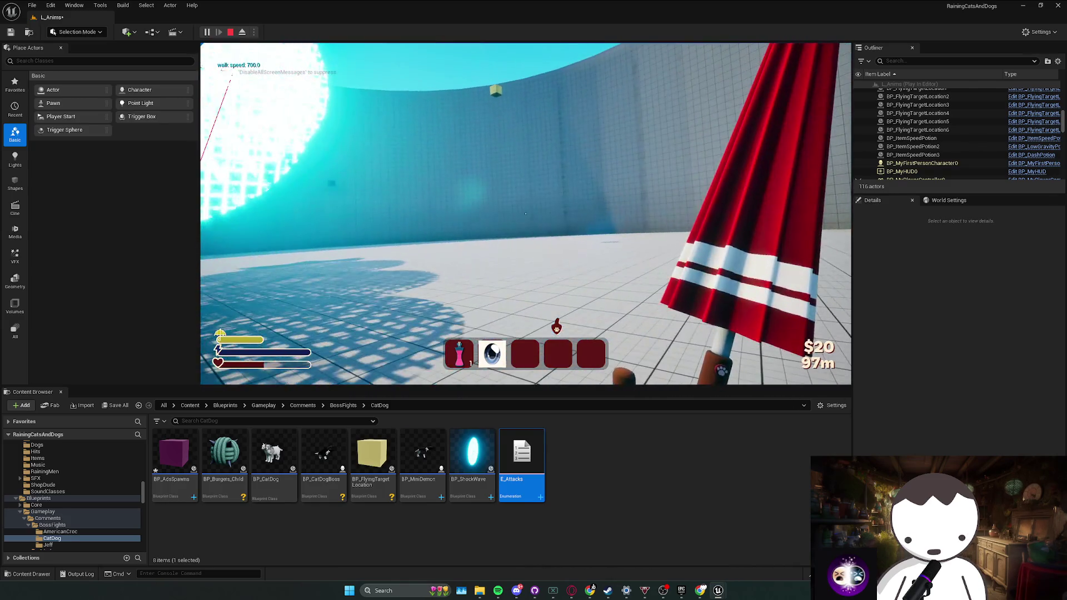
key("Escape")
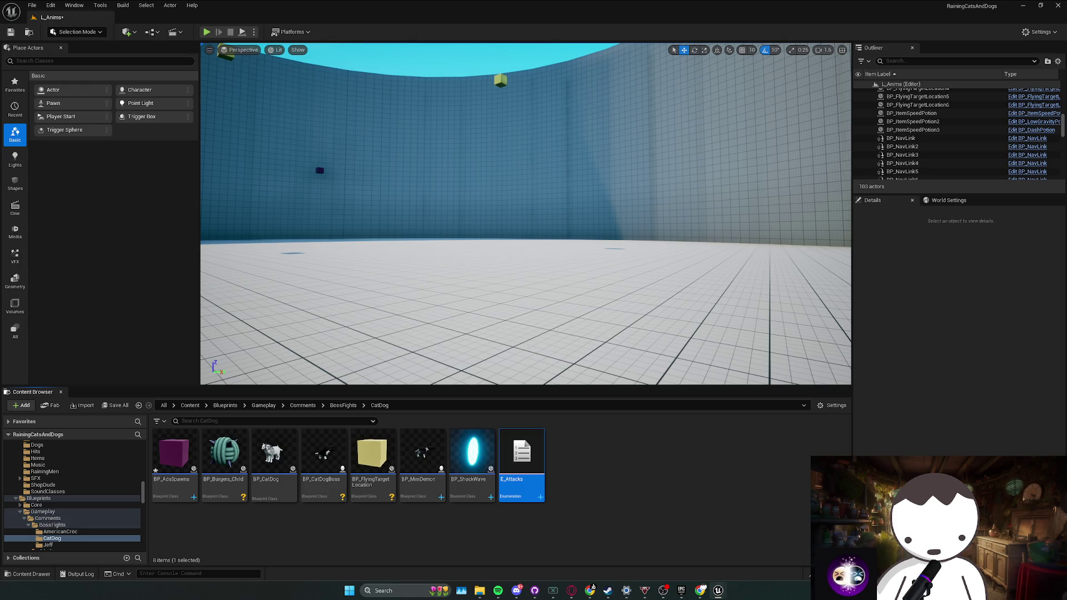
left_click(206, 33)
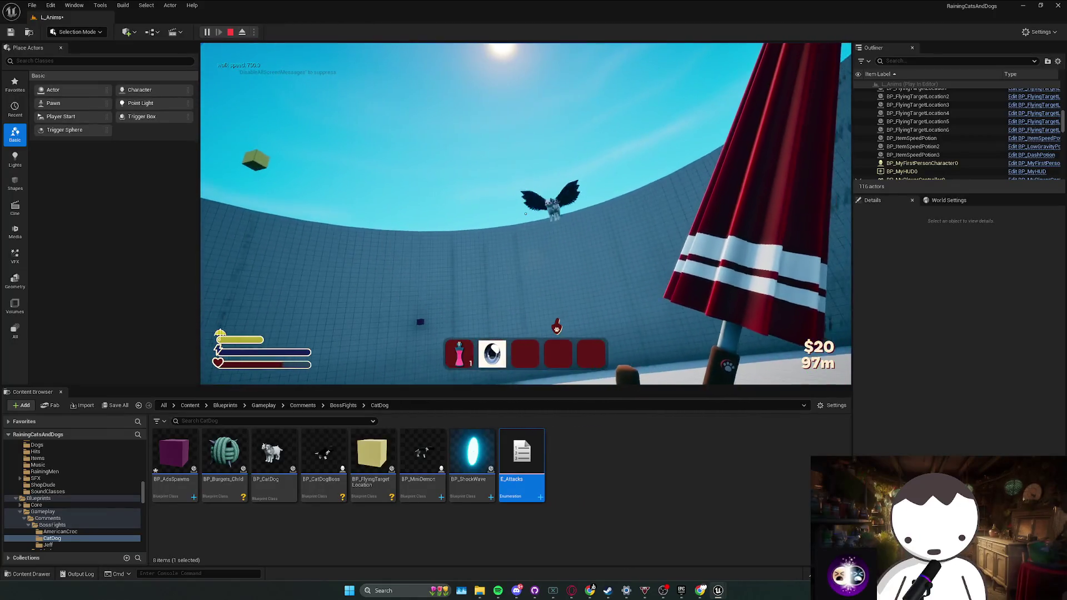
key("Escape")
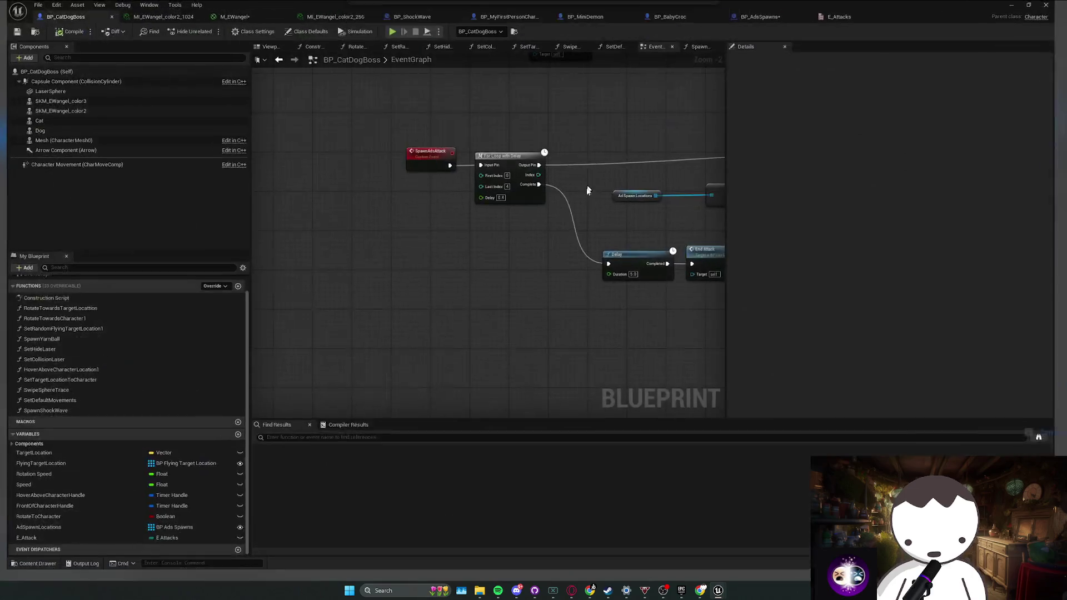